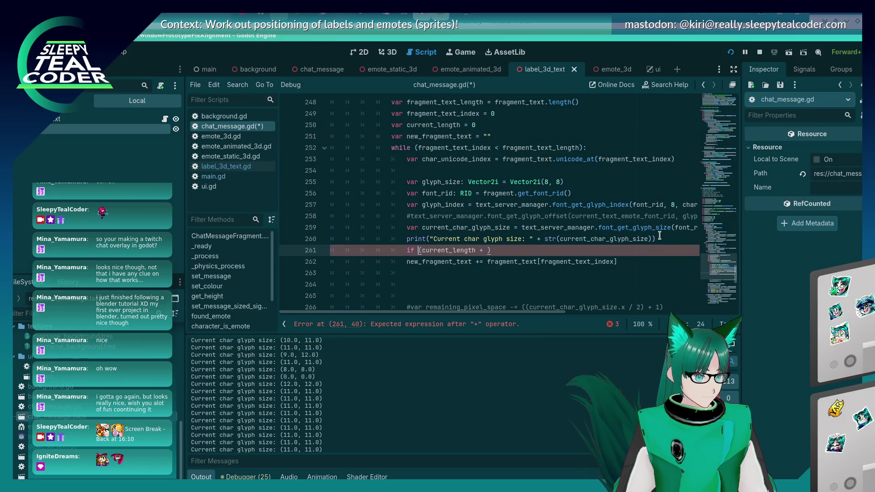
Write line 261's condition as 'if ((current_length + current_char_glyph_size) < remaining_length_pixels):'
text(()
key(Up)
key(Up)
key(ctrl+d)
key(ctrl+c)
click(488, 252)
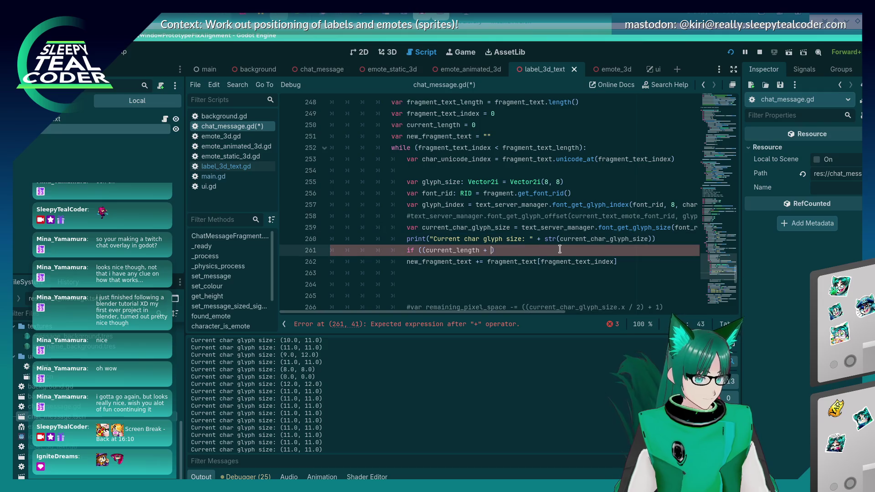
key(ctrl+v)
text(> )
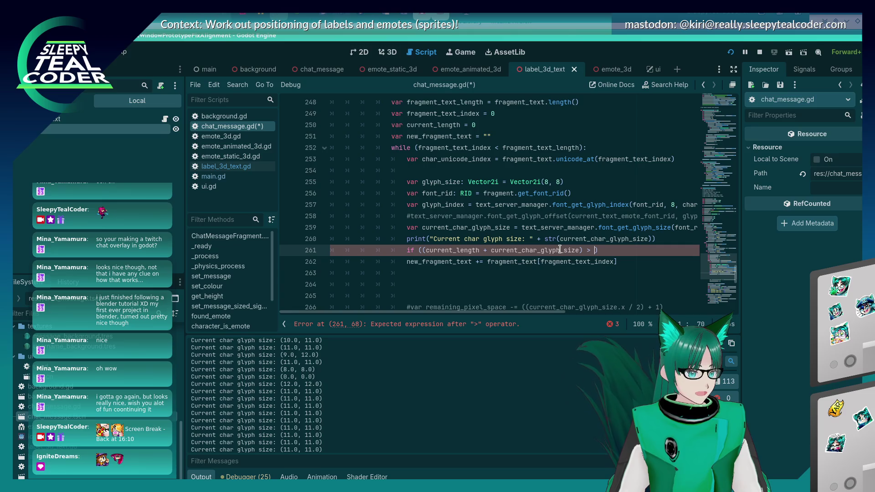
text(rem)
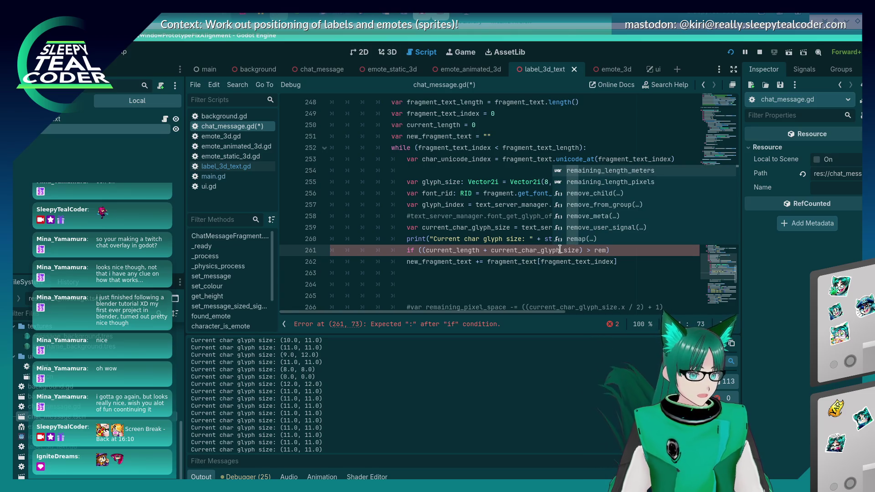
key(Return)
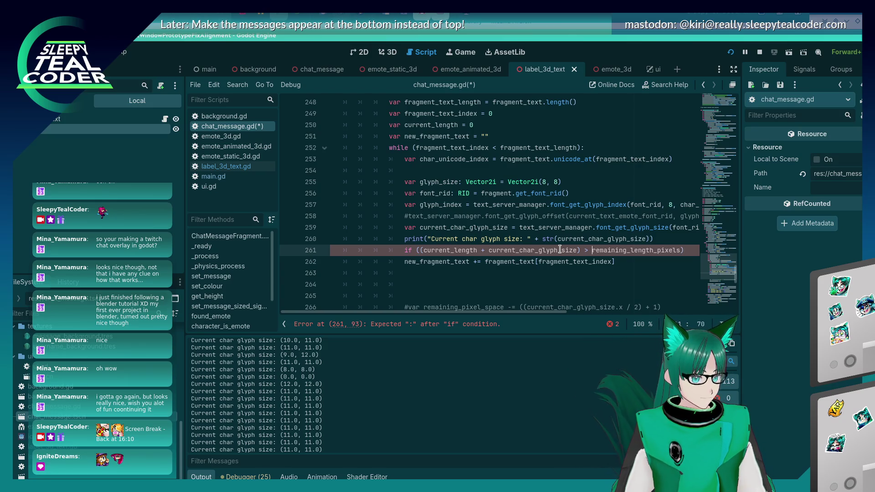
key(BackSpace)
key(BackSpace)
text(< )
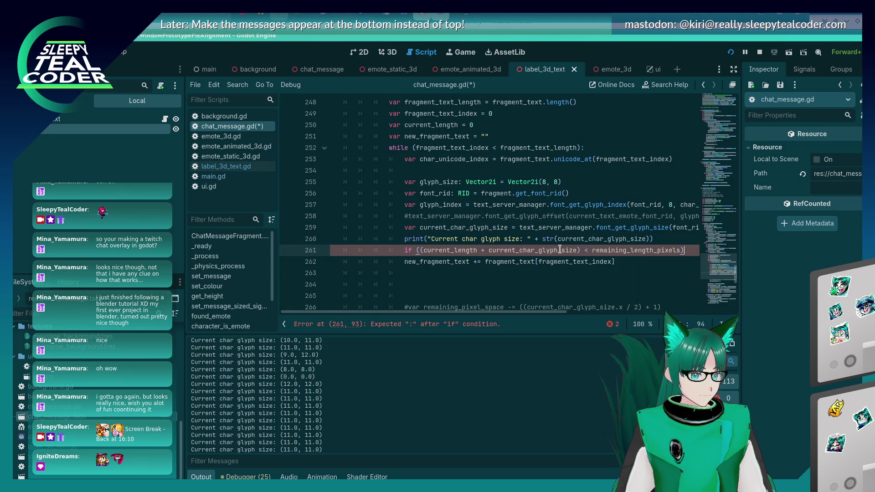
text(:)
Indent the fragment-append line under the if and save chat_message.gd
key(Down)
key(Home)
key(Tab)
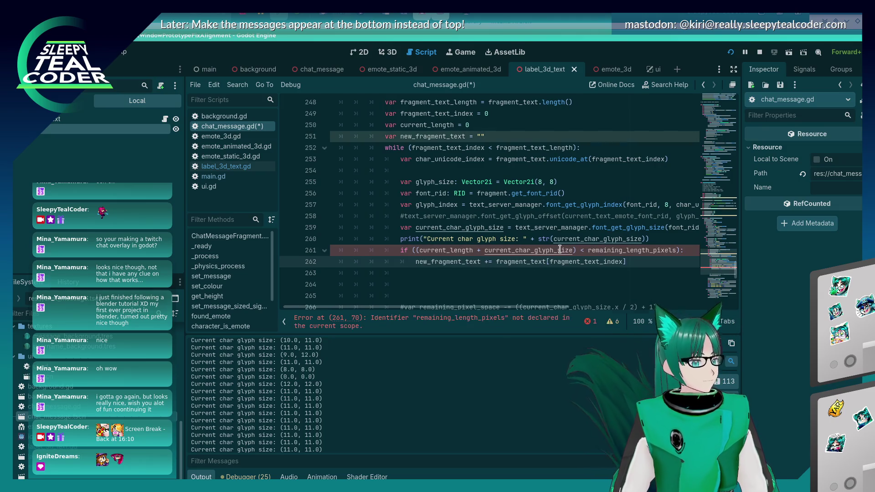
key(ctrl+s)
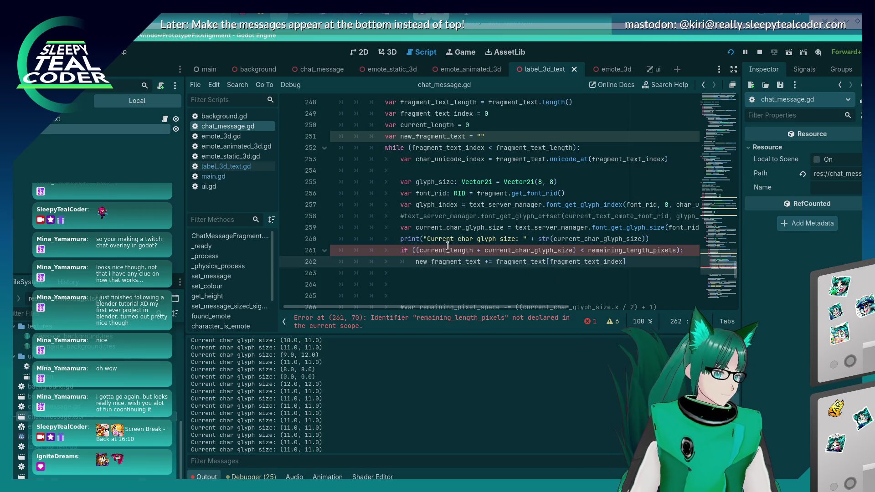
Move the remaining_length_meters and remaining_length_pixels declarations to just after line 251
scroll(421, 219, up, 3)
scroll(422, 218, down, 4)
scroll(421, 219, down, 3)
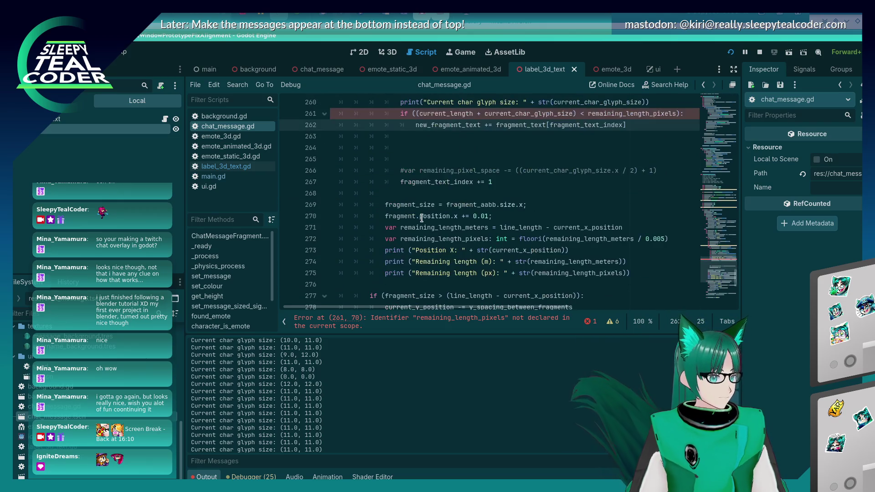
click(480, 237)
key(End)
key(shift+Up)
key(shift+Up)
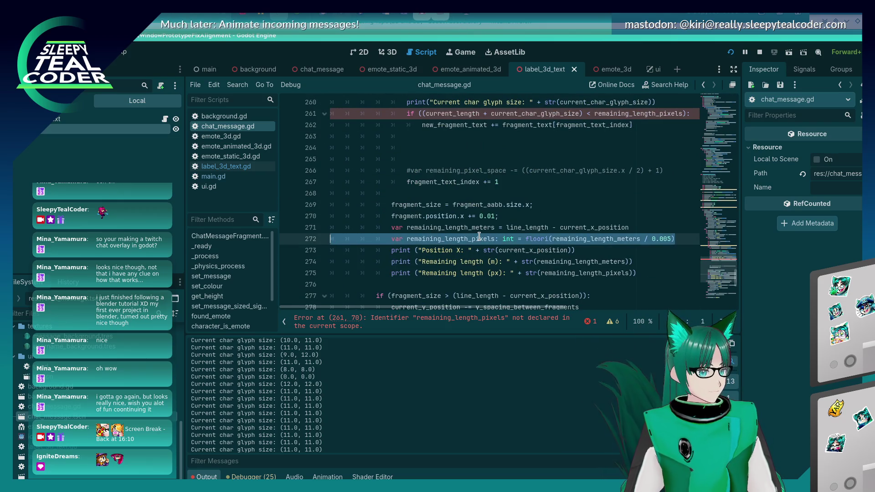
key(BackSpace)
scroll(479, 236, up, 5)
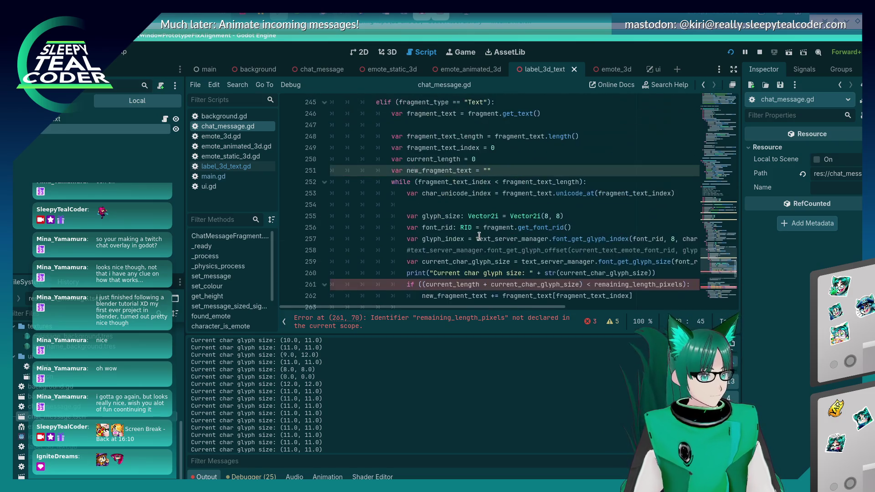
click(492, 170)
key(Return)
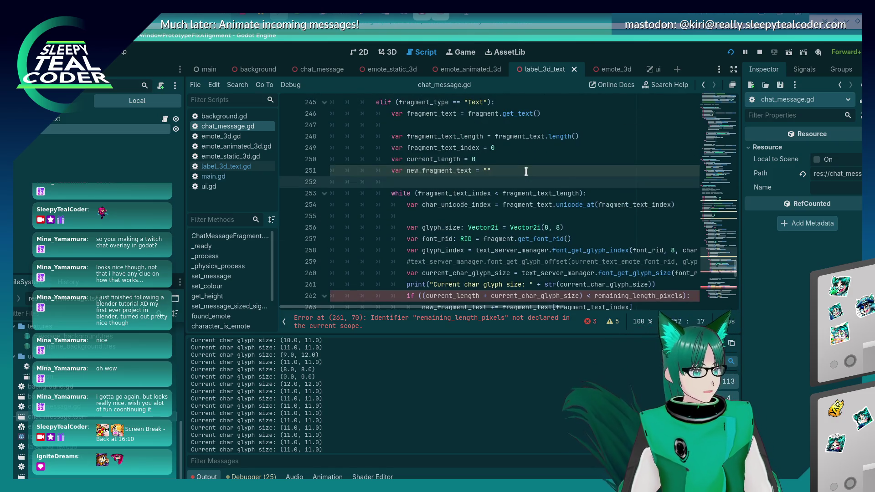
key(ctrl+v)
Delete the surplus blank line left near line 265
scroll(525, 172, down, 2)
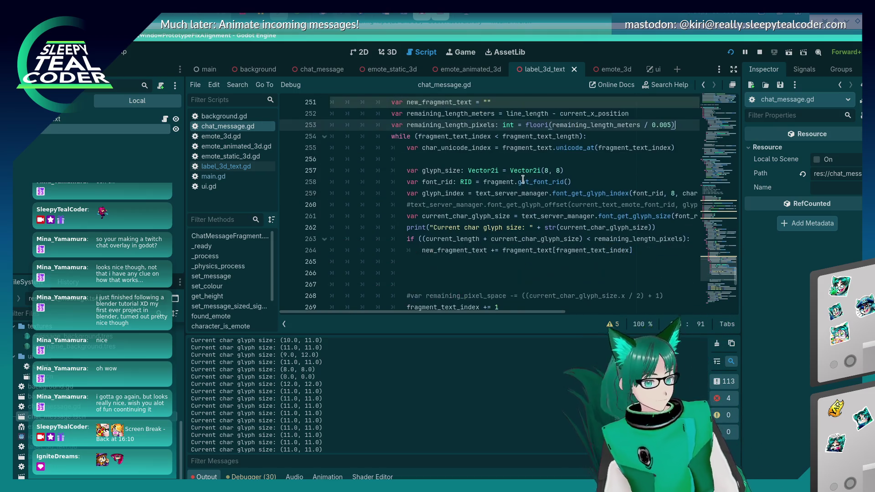
click(479, 264)
click(477, 277)
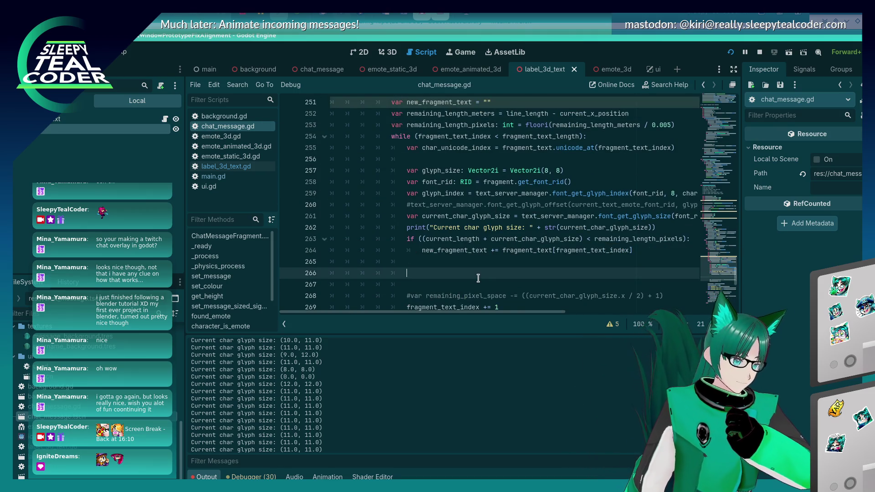
key(shift+Up)
key(shift+Home)
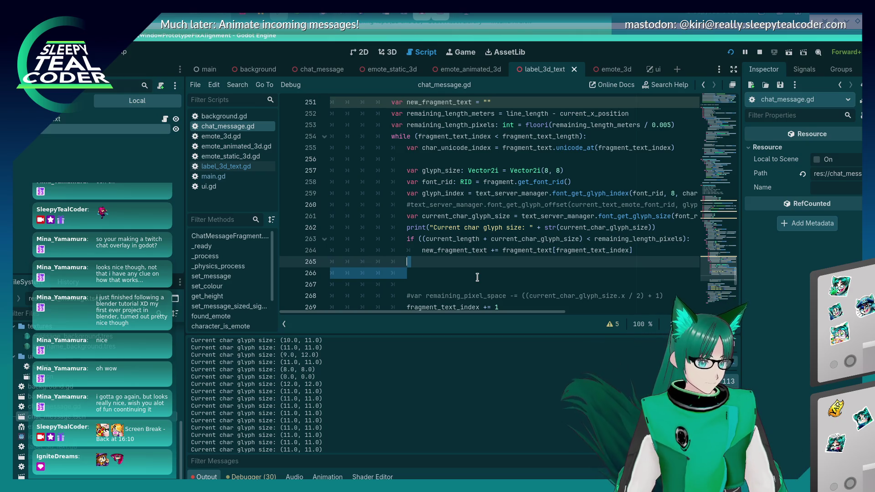
key(BackSpace)
key(BackSpace)
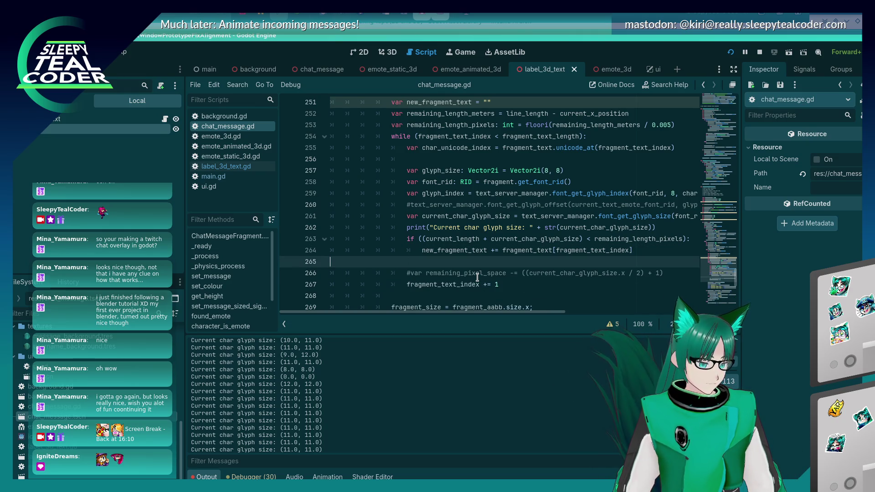
click(633, 252)
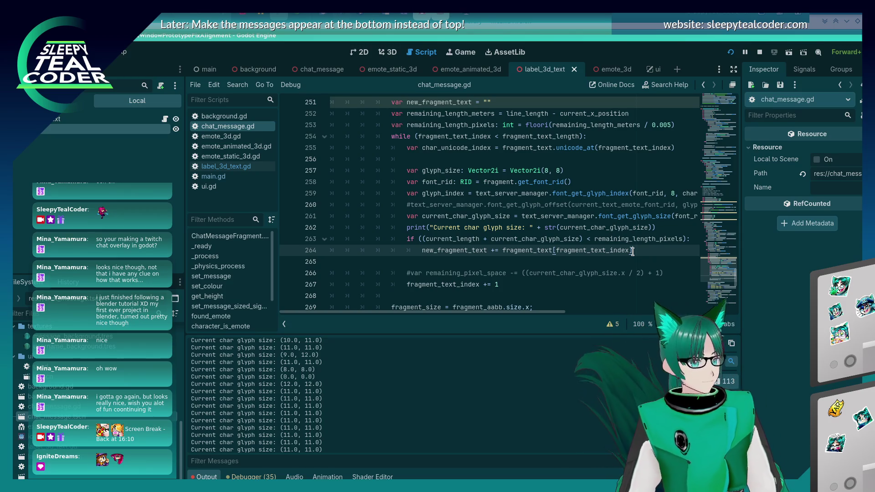
Add 'current_length += current_char_glyph_size' after the append, open lines for an else branch, and save
key(Return)
text(current_)
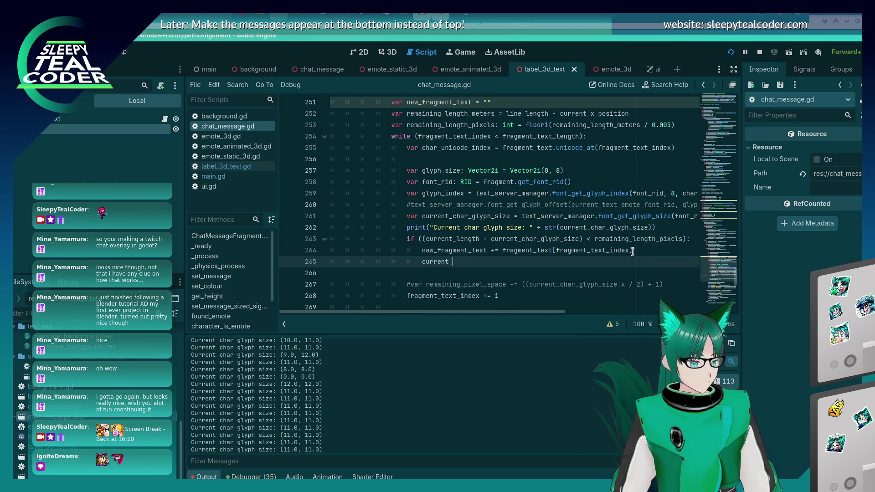
text(length += )
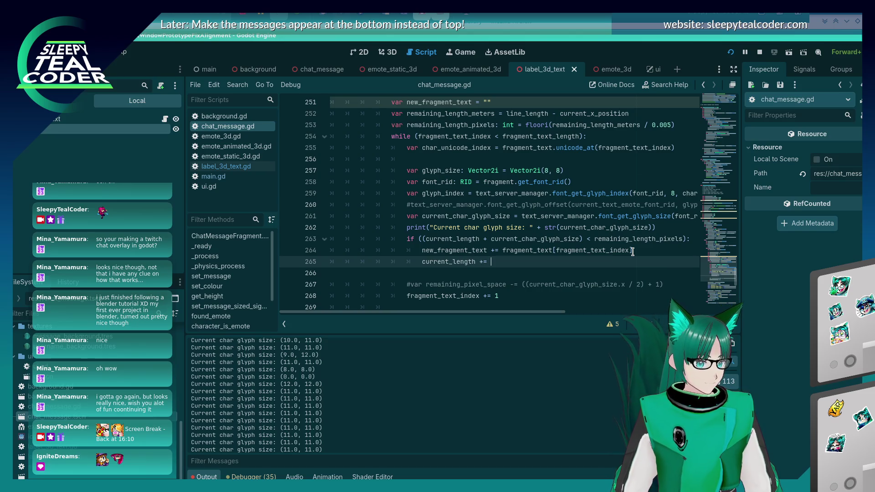
text(current_char_glyph_size)
key(Return)
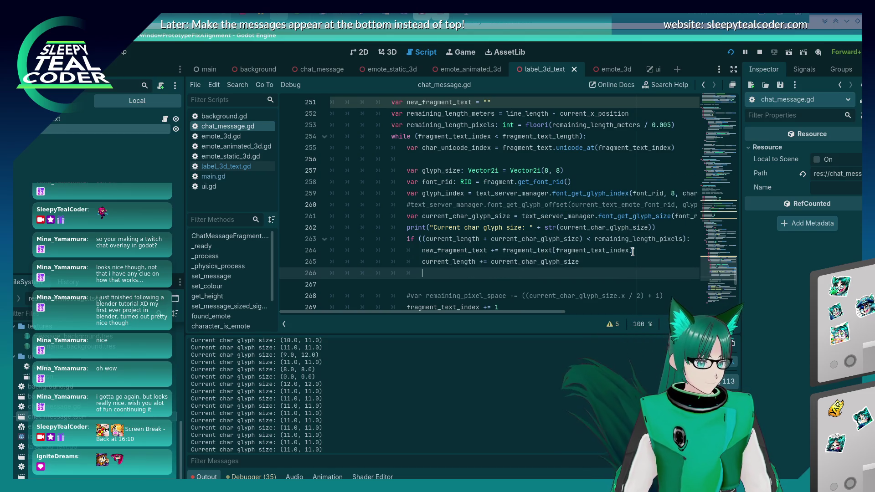
text(else:)
key(Return)
key(ctrl+s)
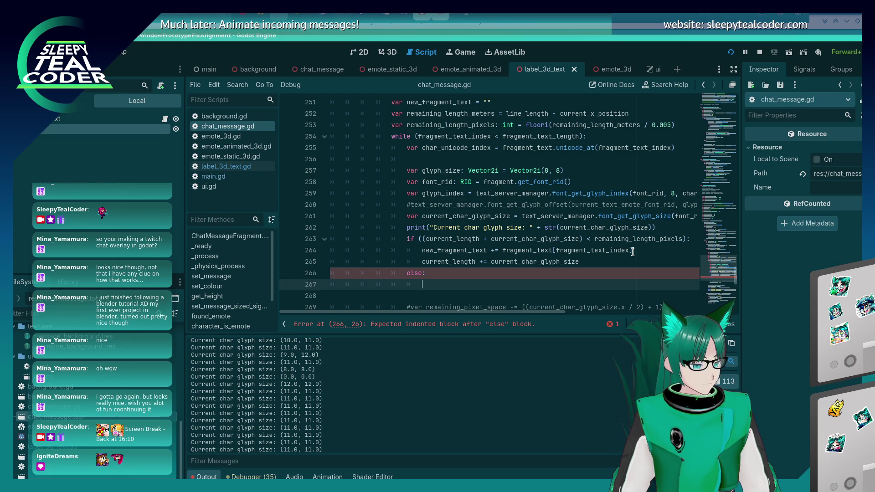
scroll(427, 205, up, 15)
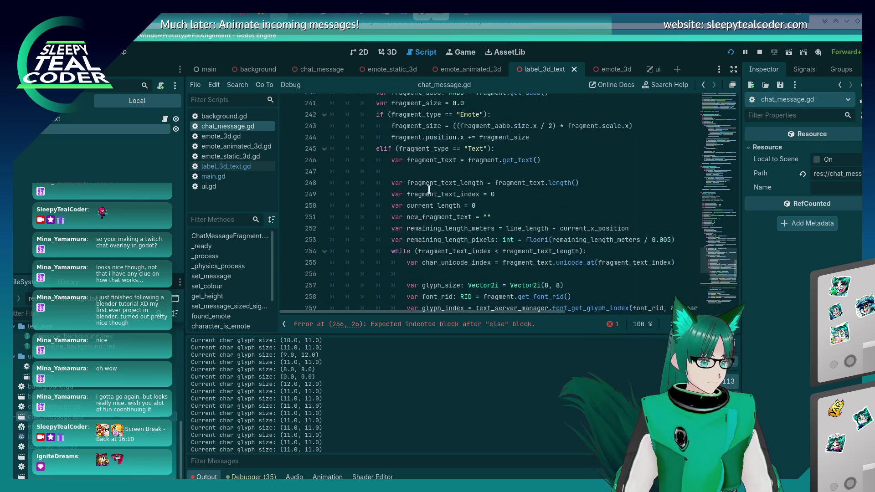
Add the comment '# FOV required for 330px:' below line 205, then bring up the running game
scroll(427, 204, up, 3)
click(541, 261)
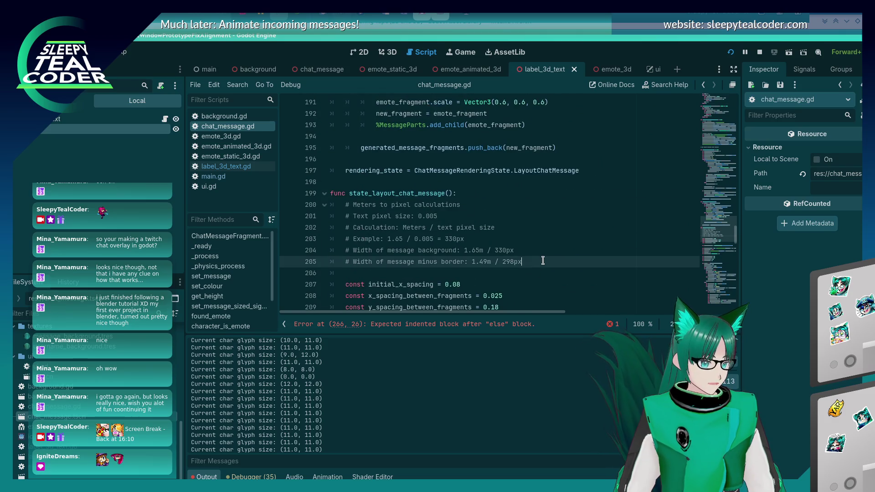
key(Return)
text(# FOV re)
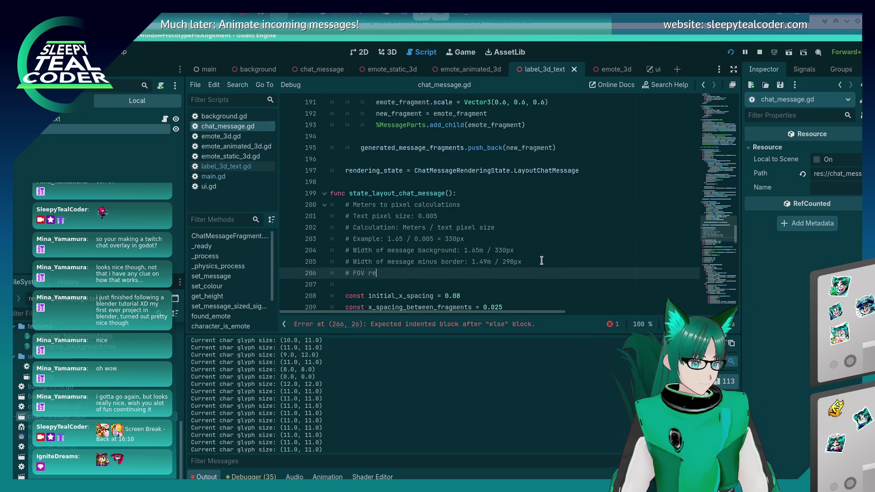
text(quired for 330px:)
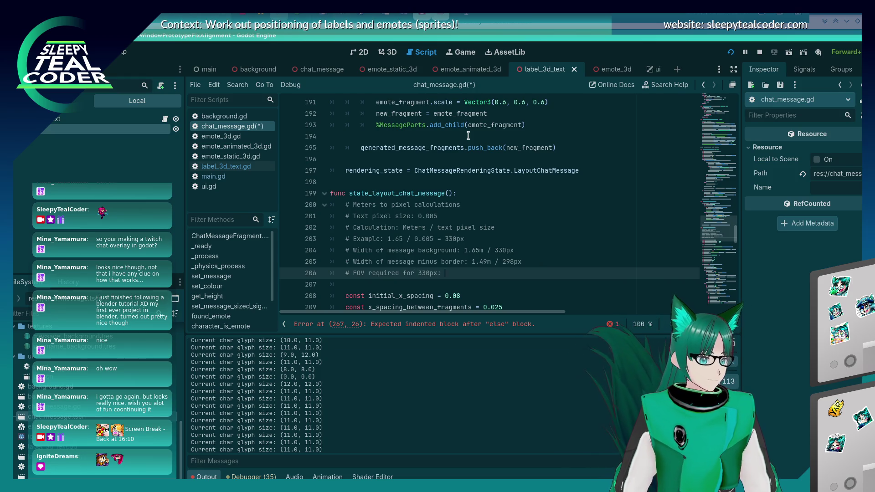
key(alt+Tab)
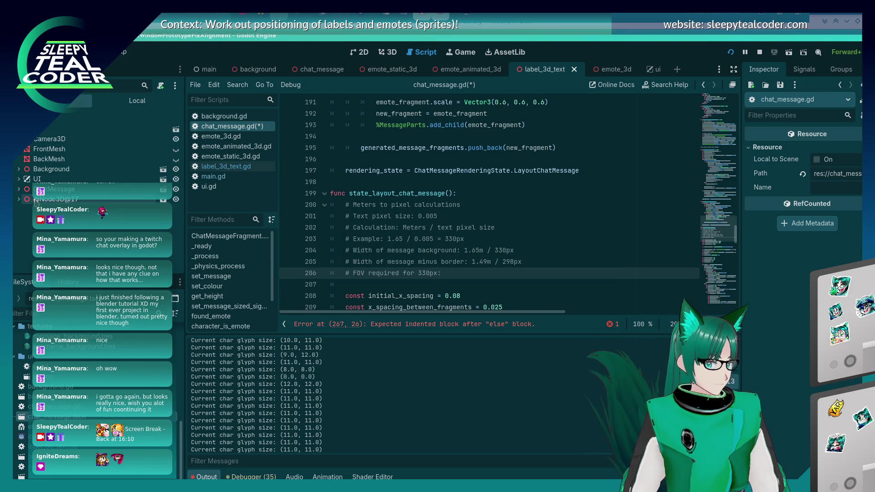
key(alt+Tab)
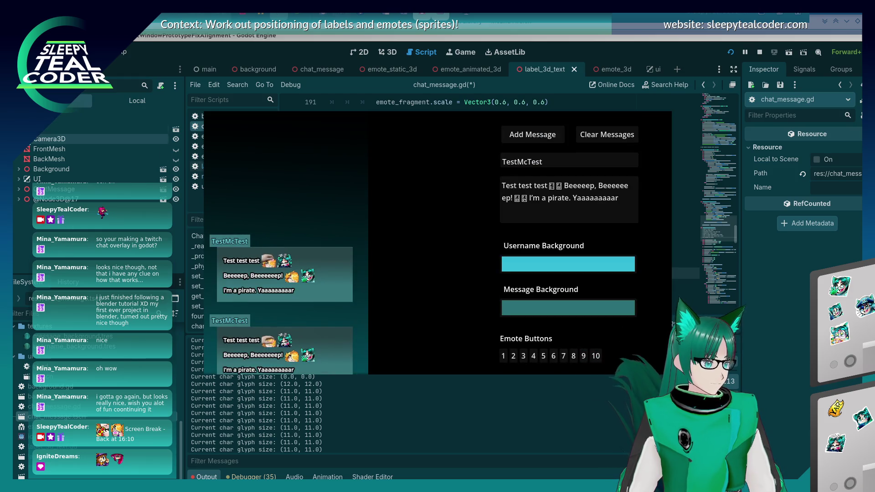
In the running game, switch to 3D mode and toggle the editor camera override on and off
key(alt+Tab)
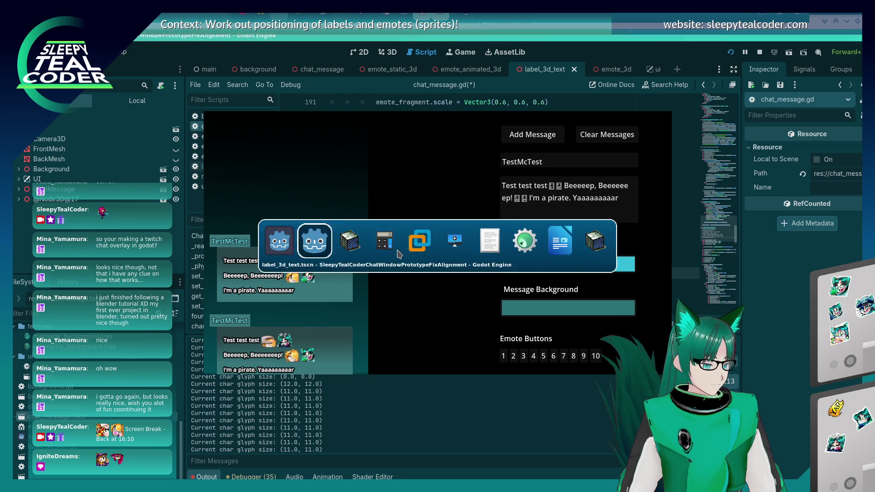
click(315, 241)
key(alt+Tab)
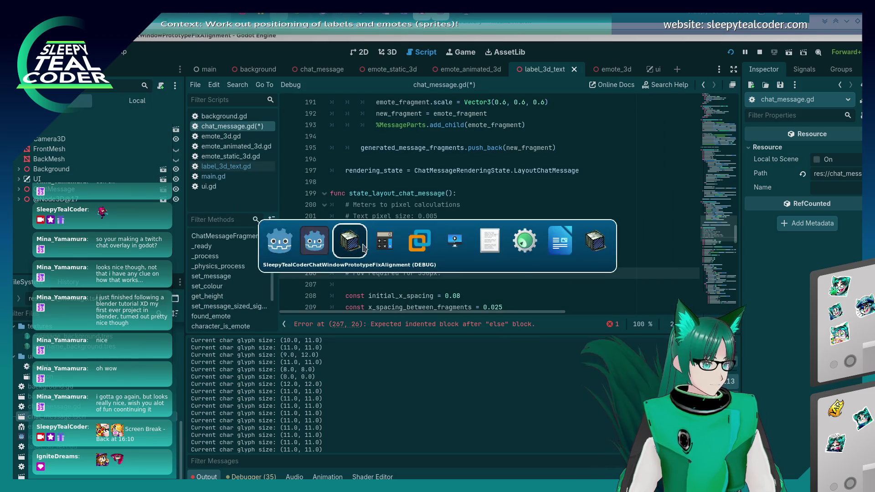
click(325, 101)
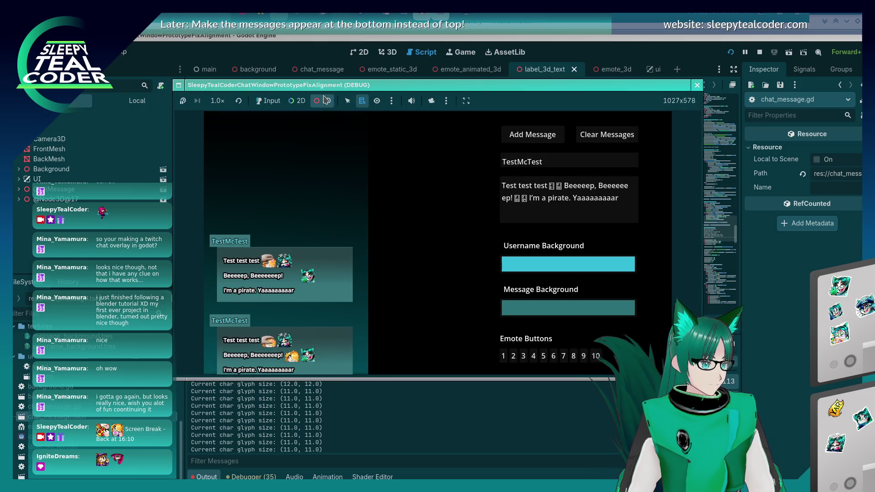
click(431, 101)
click(431, 102)
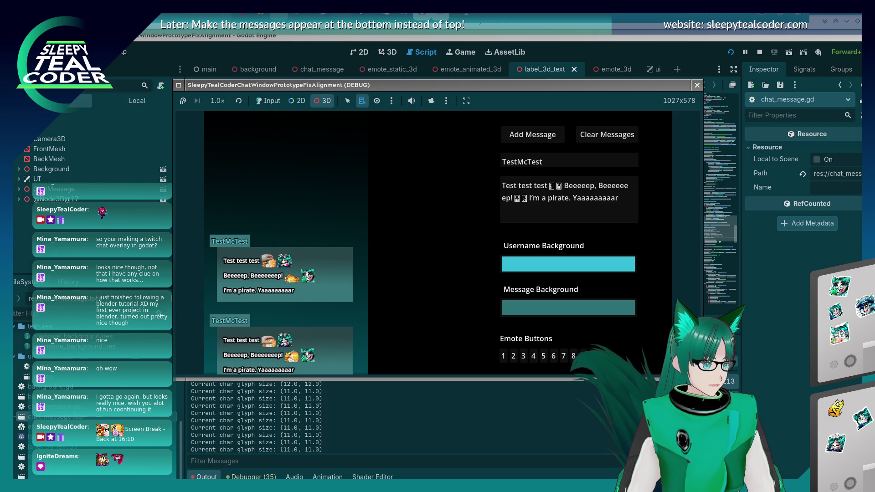
Switch over to the terminal with text_server_fb.h open in nano
key(alt+Tab)
key(alt+Tab)
key(Tab)
key(Tab)
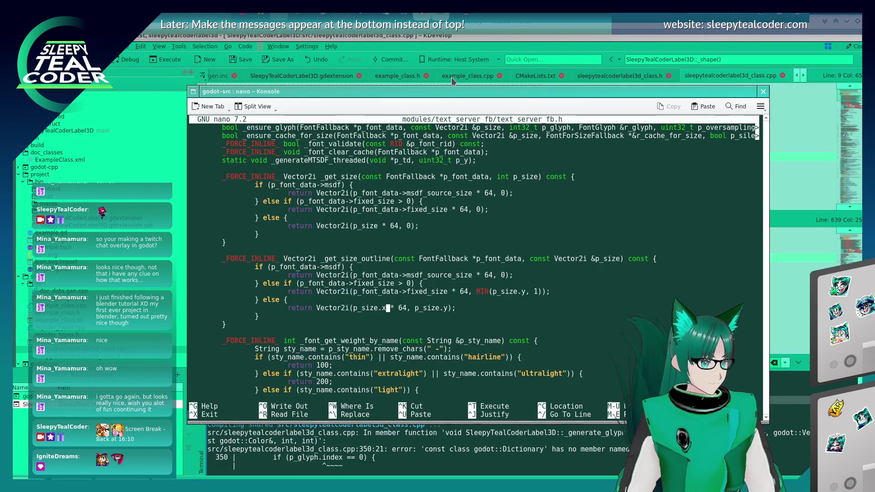
key(alt+Tab)
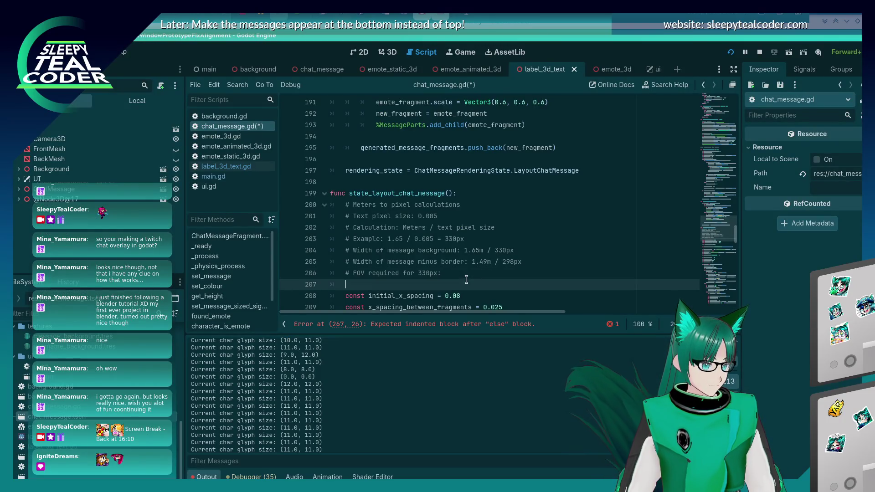
Complete the comment as '# FOV required for 330px: 107.6 deg' and save the script
click(465, 276)
text(107.6)
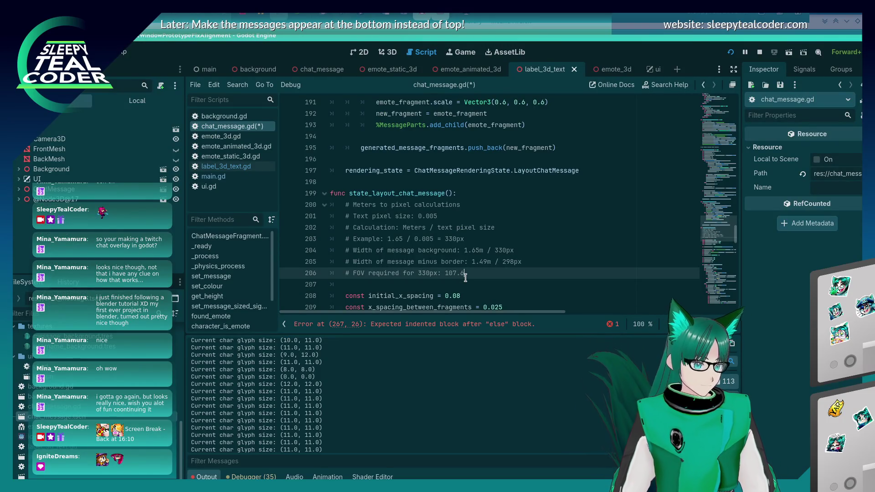
text(8)
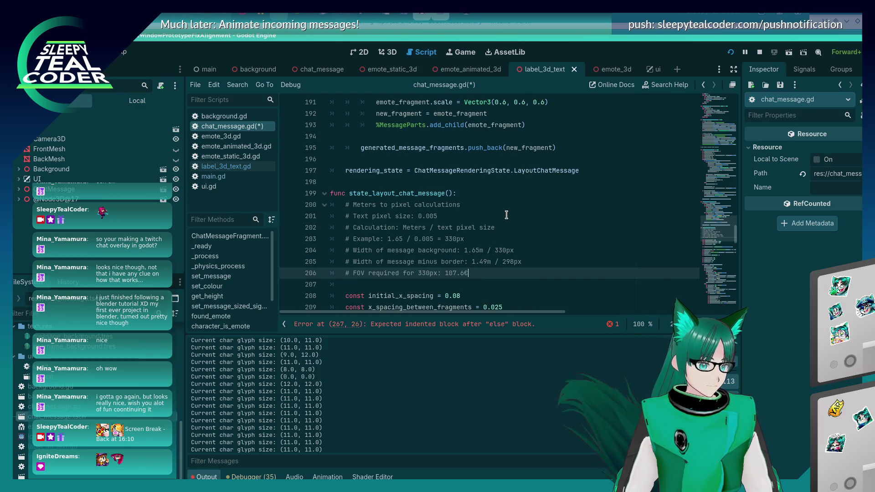
text(%)
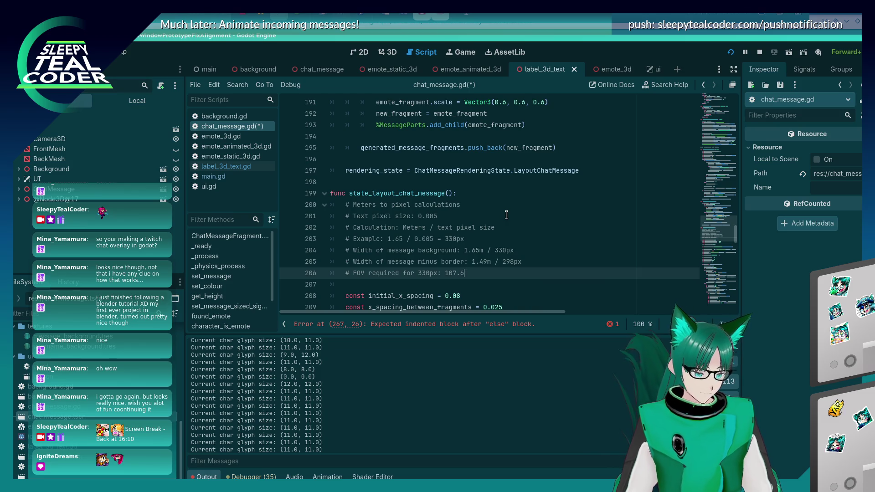
key(BackSpace)
text(6 deg)
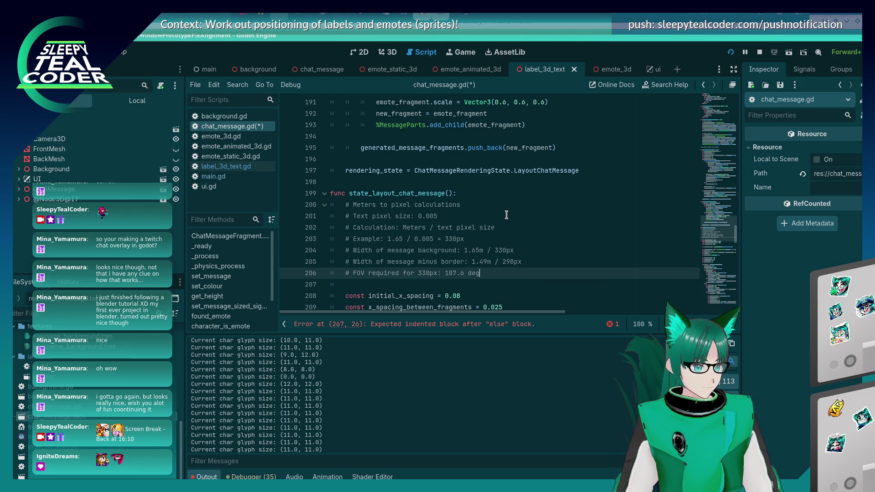
key(ctrl+s)
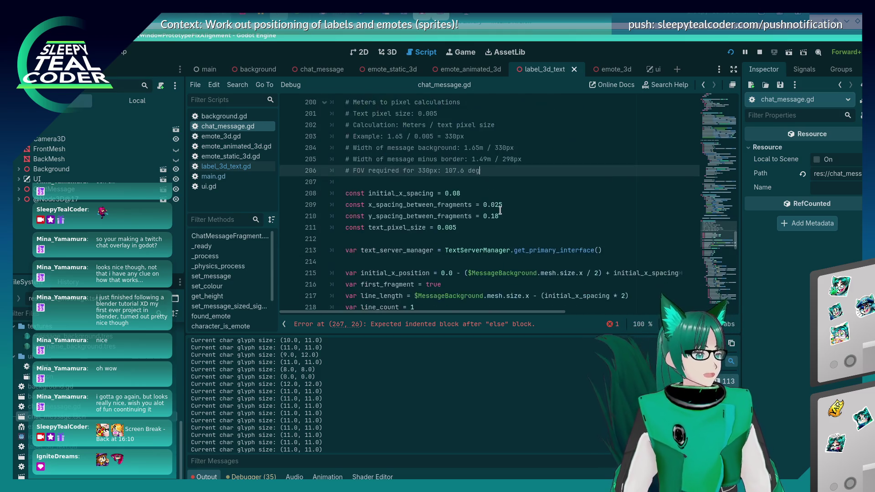
Start an indented line after 'else:' on line 267 beginning with current_length
scroll(507, 215, down, 5)
scroll(488, 207, up, 3)
scroll(488, 207, down, 13)
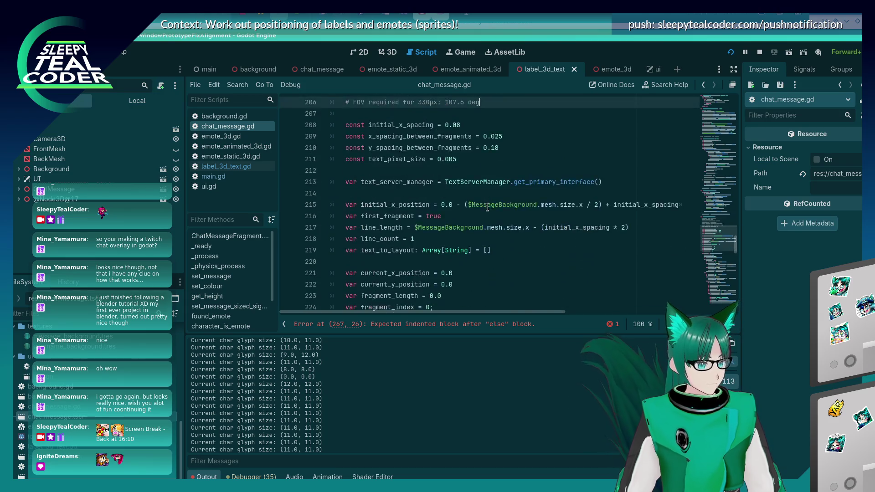
scroll(487, 200, down, 4)
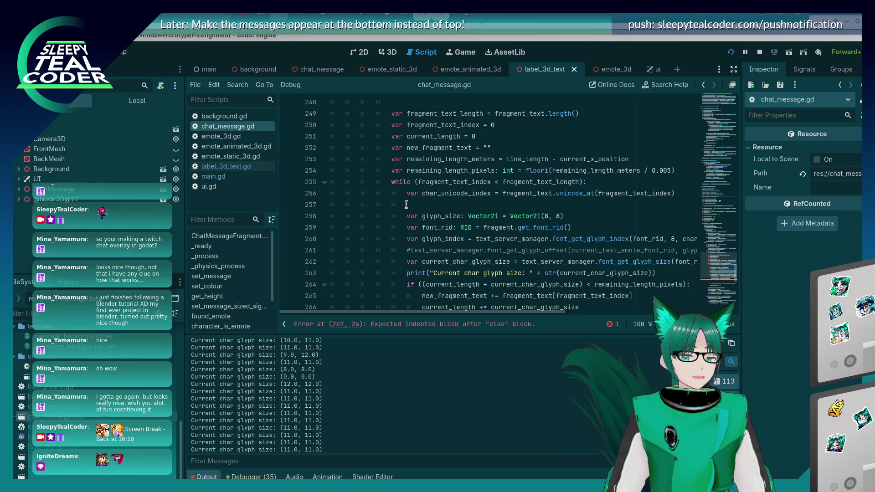
scroll(408, 208, up, 4)
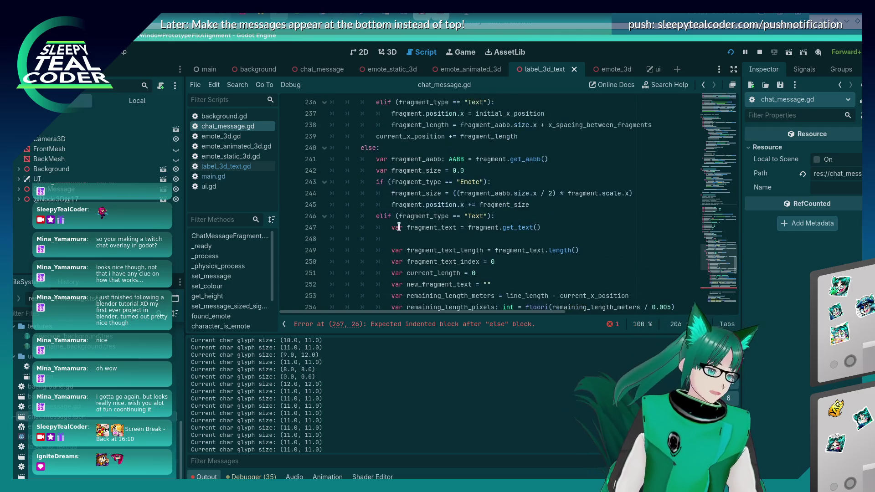
scroll(399, 227, up, 4)
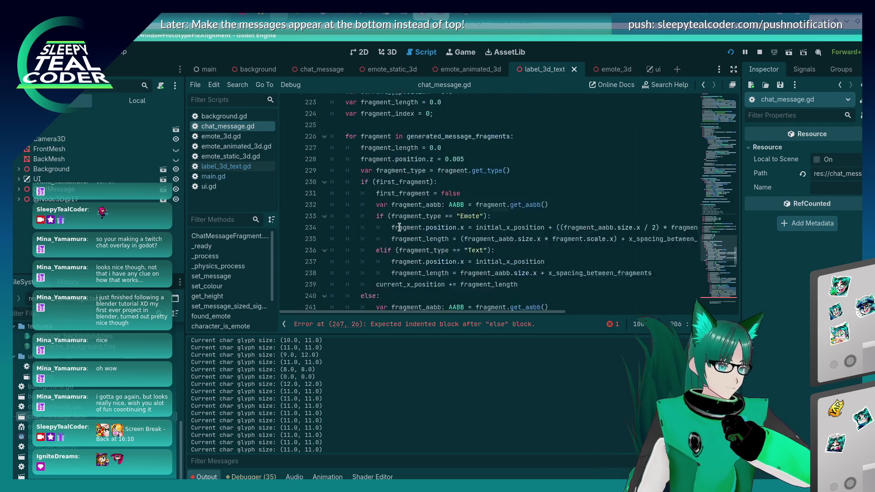
scroll(399, 227, down, 8)
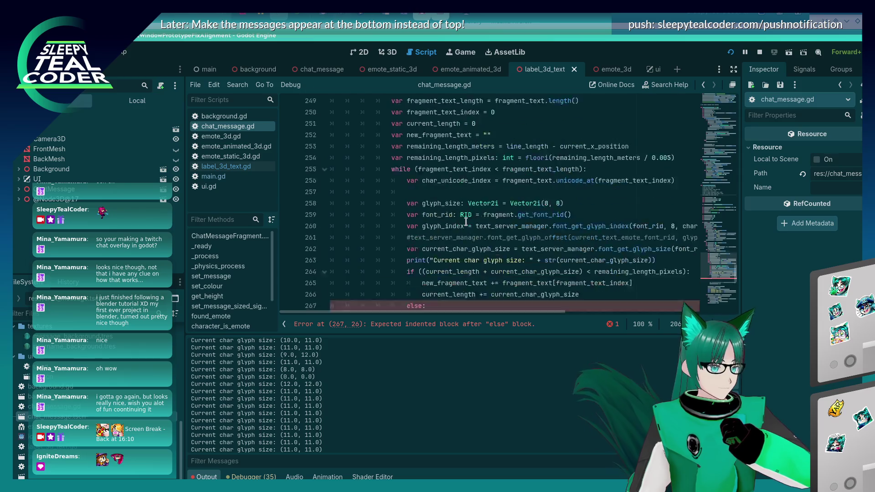
scroll(466, 222, down, 3)
click(467, 216)
key(Return)
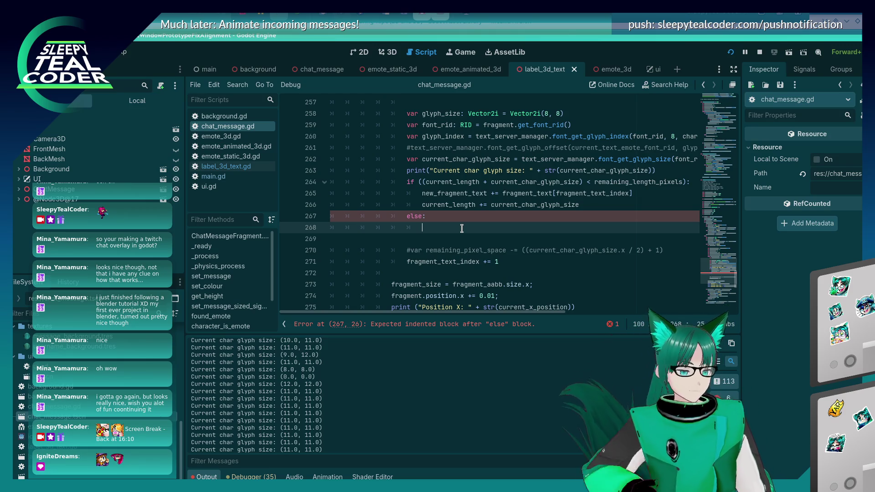
text(current_length = 0)
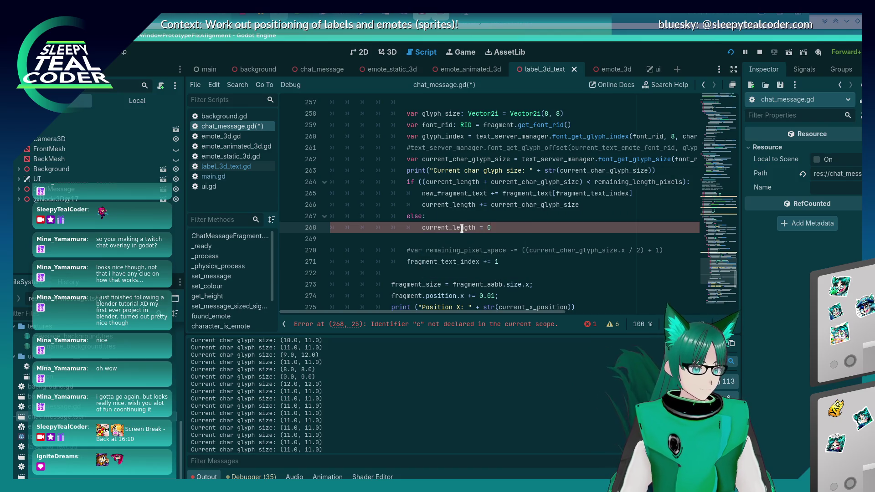
Add a blank line above current_length = 0 and reset remaining_length_pixels to 298 in the else branch
key(ctrl+shift+Return)
scroll(462, 228, up, 4)
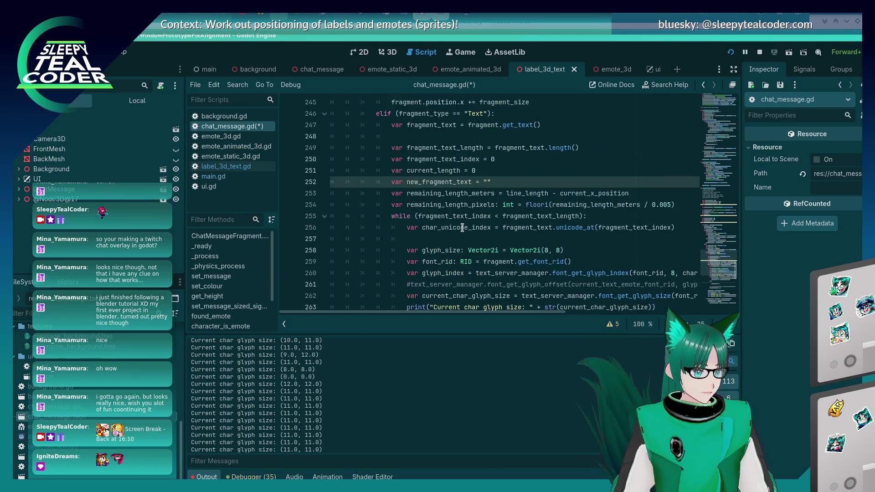
scroll(463, 227, down, 2)
scroll(462, 228, up, 2)
scroll(462, 228, down, 2)
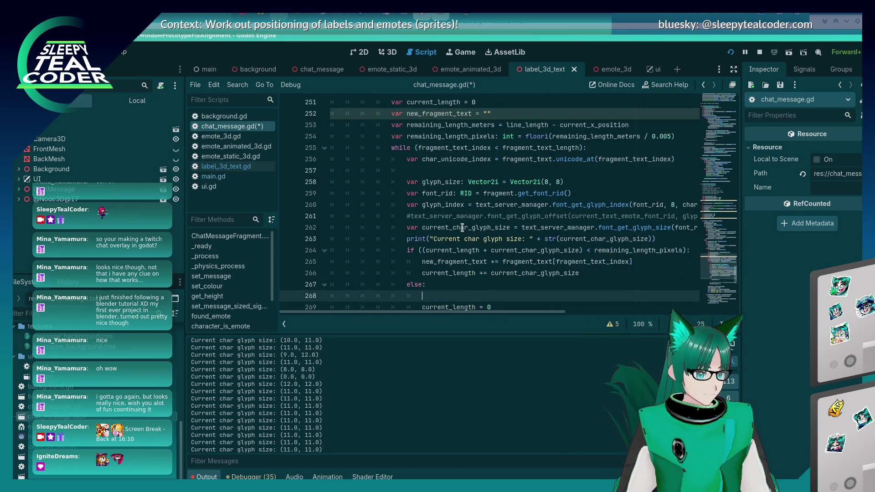
scroll(463, 228, down, 1)
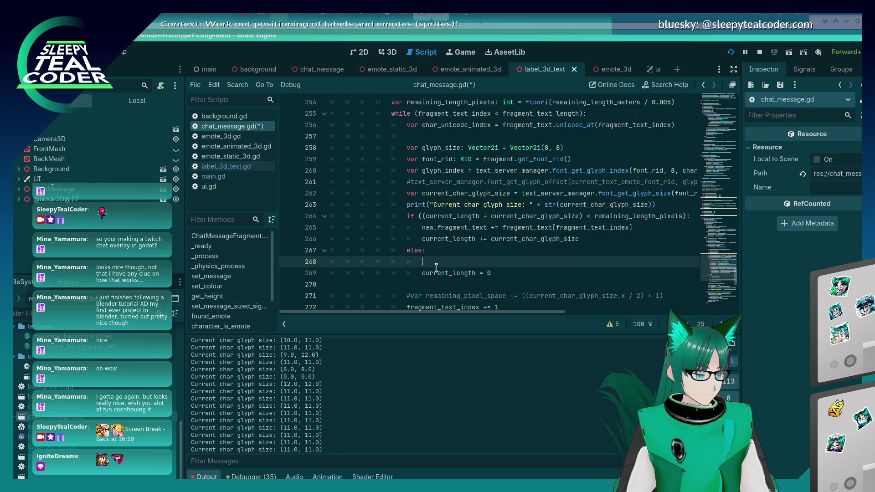
text(remaining_)
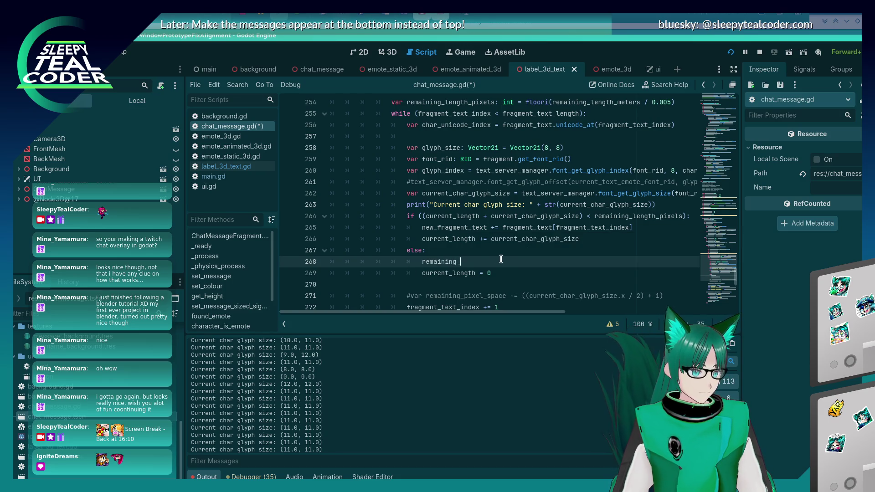
text(length_pix)
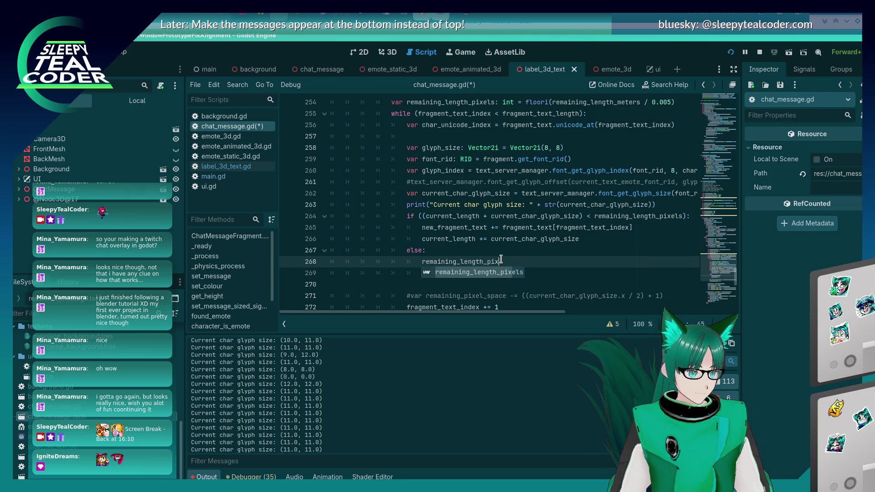
key(Return)
text(= 2908)
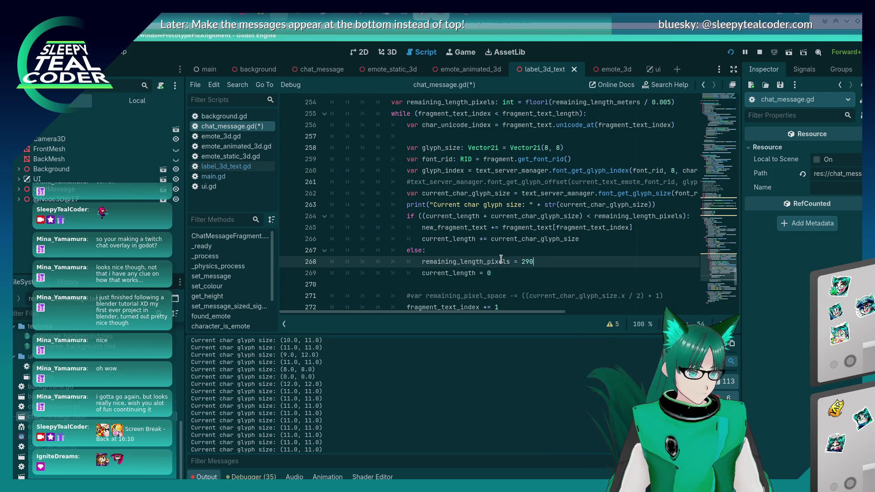
key(Up)
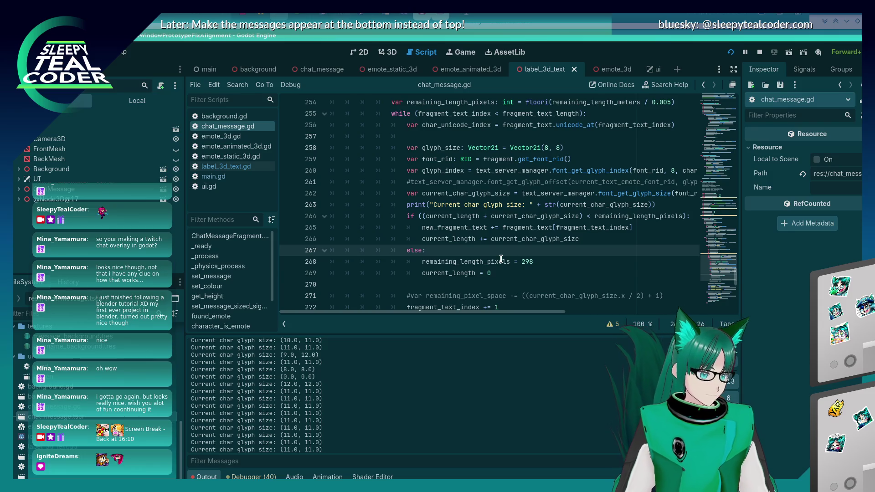
key(ctrl+z)
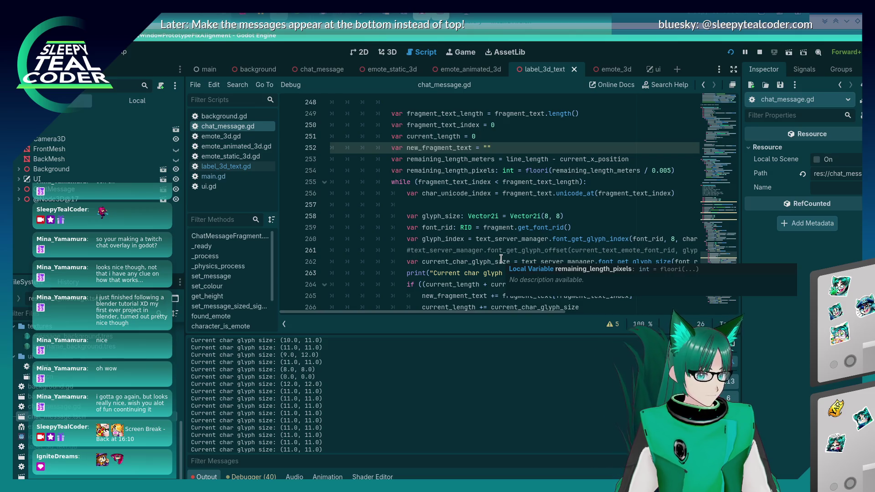
key(ctrl+shift+z)
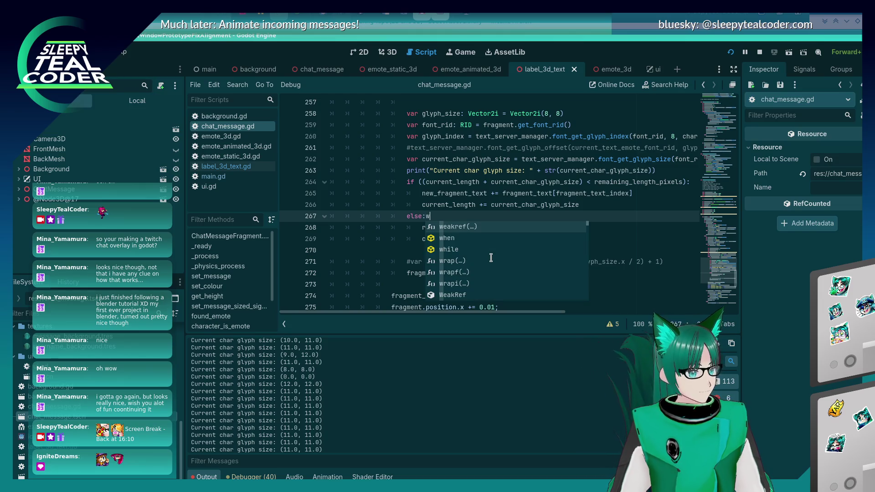
Add 'new_fragment_text = ""' to the else branch with an empty line above it
key(BackSpace)
key(Return)
text(new_fragment_text = )
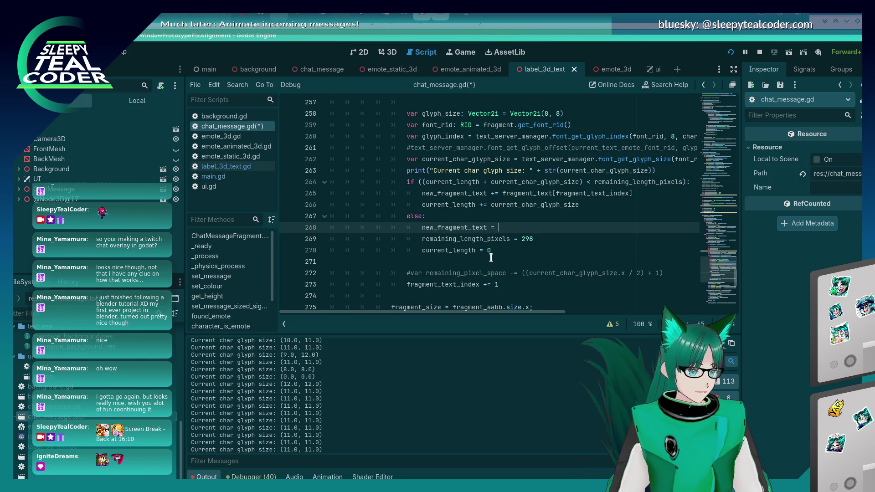
text(")
key(ctrl+shift+Return)
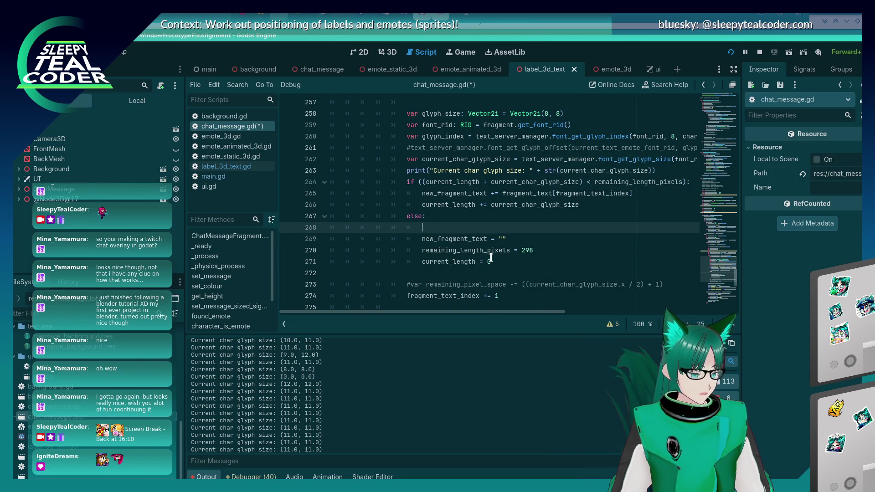
key(alt+Tab)
key(alt+Tab)
key(alt+Tab)
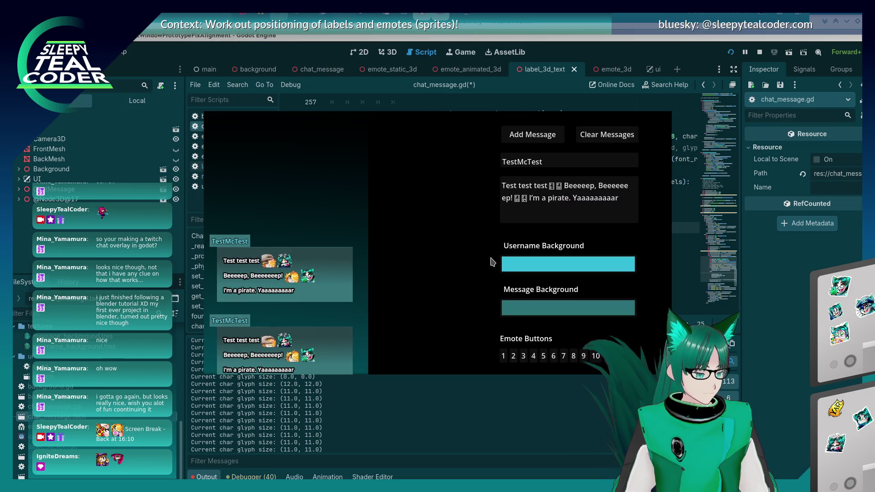
Lay the screen ruler across the first TestMcTest chat message in the running game
key(alt+Tab)
key(alt+Tab)
key(alt+Tab)
key(alt+Tab)
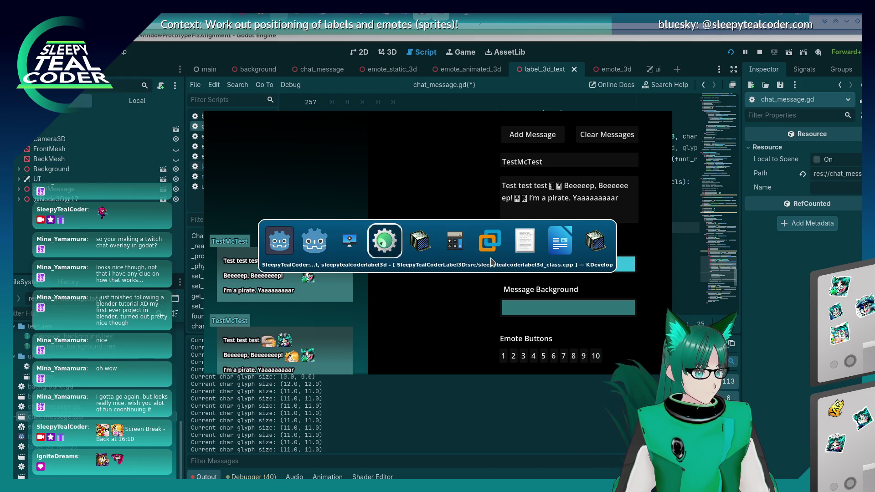
key(alt+shift+Tab)
key(alt+shift+Tab)
key(alt+shift+Tab)
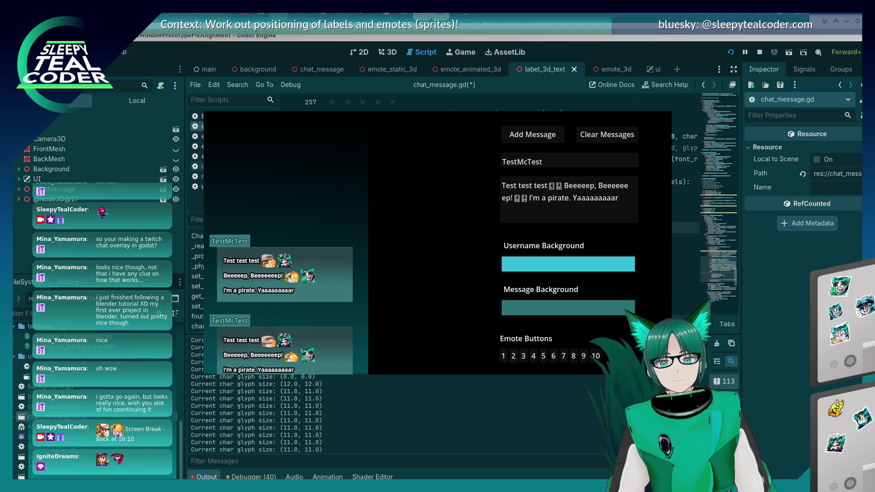
mouse_move(341, 322)
mouse_down()
mouse_move(277, 286)
mouse_move(306, 292)
mouse_up()
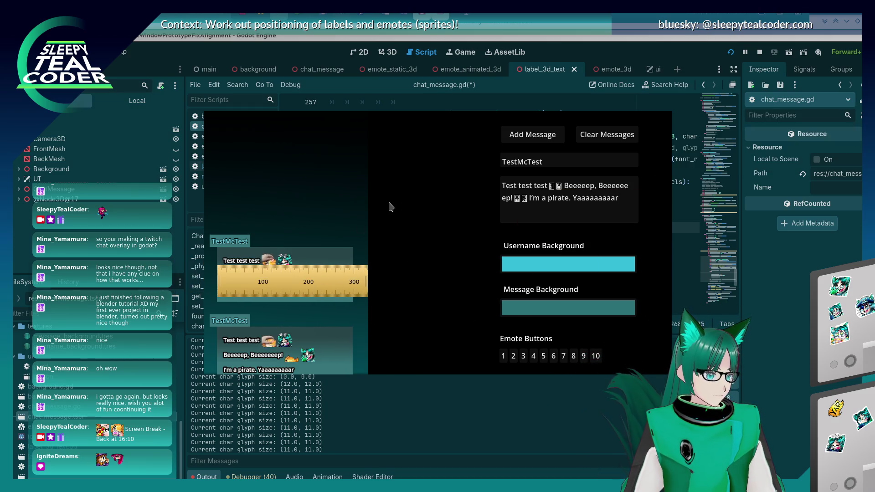
key(alt+Tab)
key(alt+Tab)
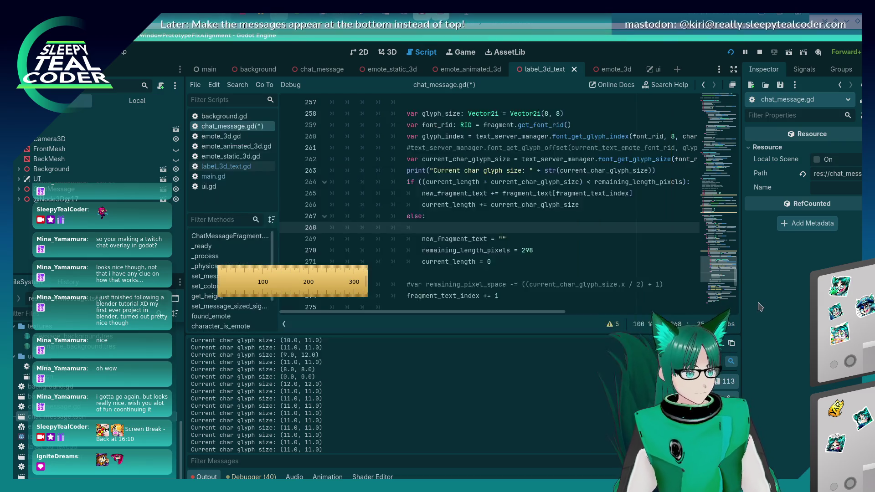
Add a print(new_fragment_text) line to the loop and save the script
text(p)
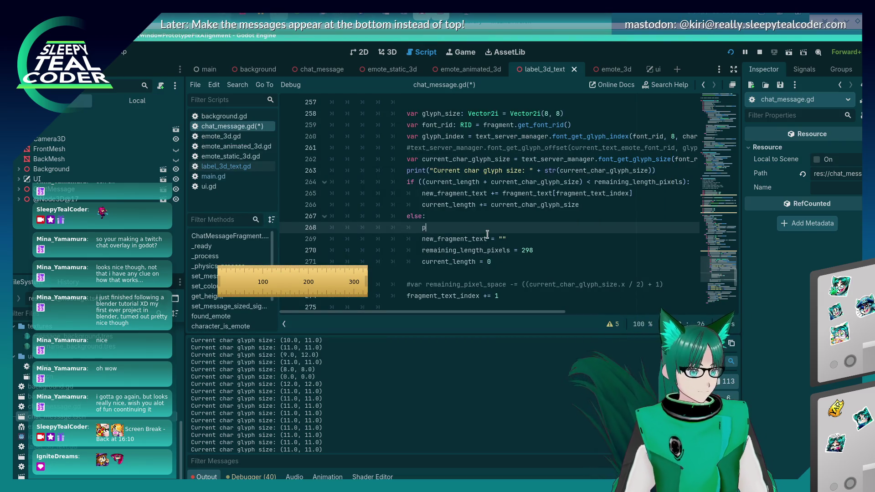
text(rint(new_fragment_text)
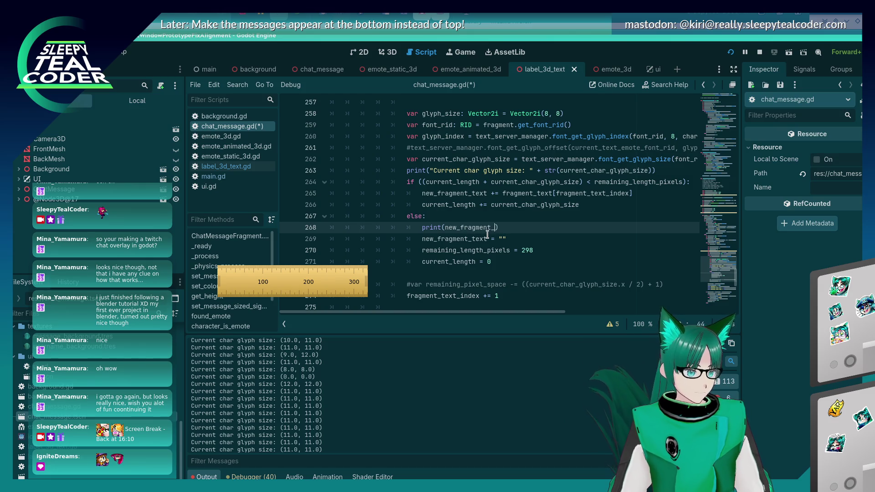
key(ctrl+s)
key(alt+Tab)
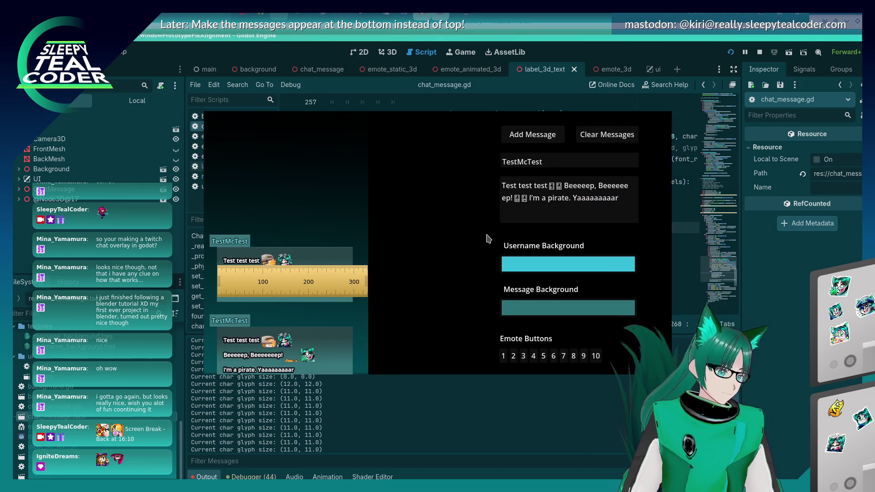
Drag the ruler along the first TestMcTest message, reading a width of about 308 px
key(alt+Tab)
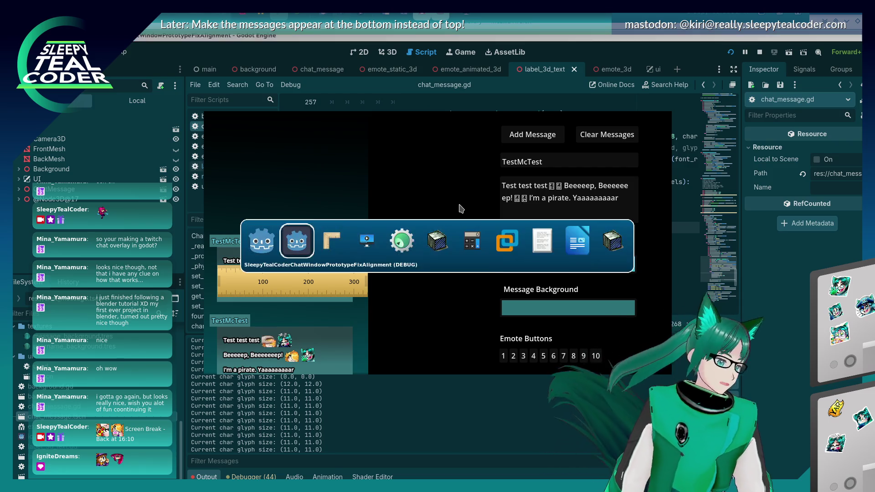
key(alt+Tab)
key(alt+shift+Tab)
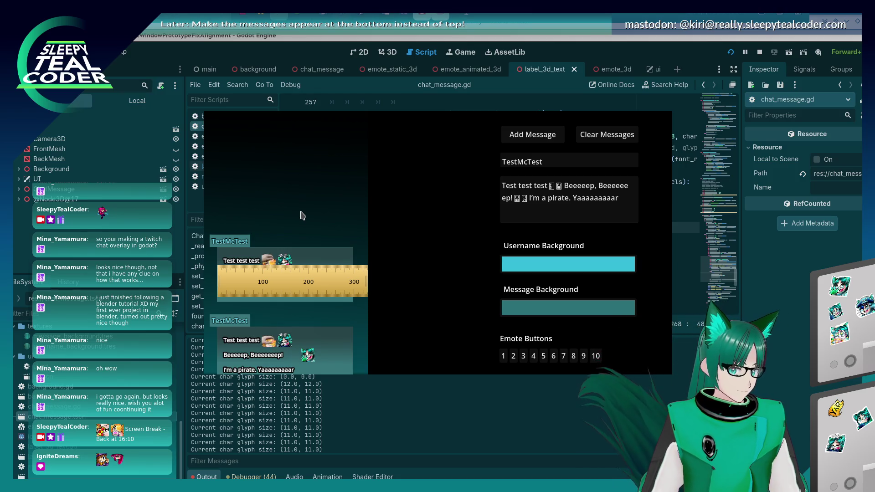
mouse_move(358, 281)
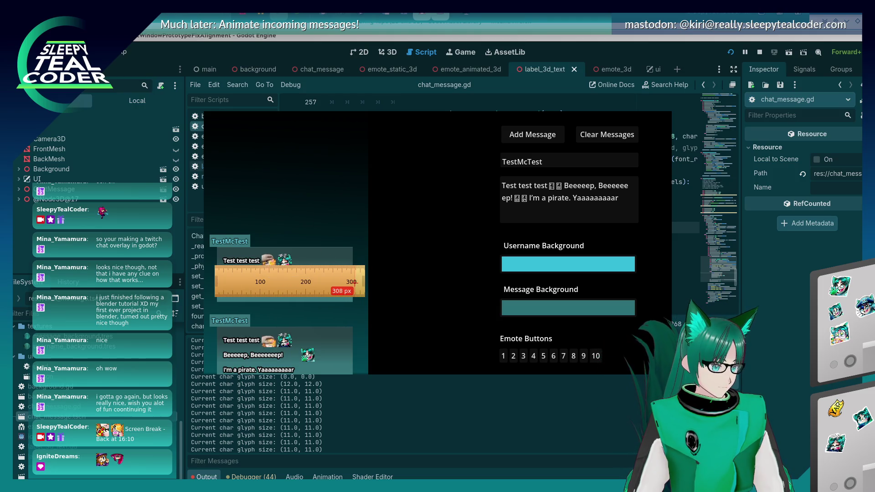
drag(348, 282, 348, 281)
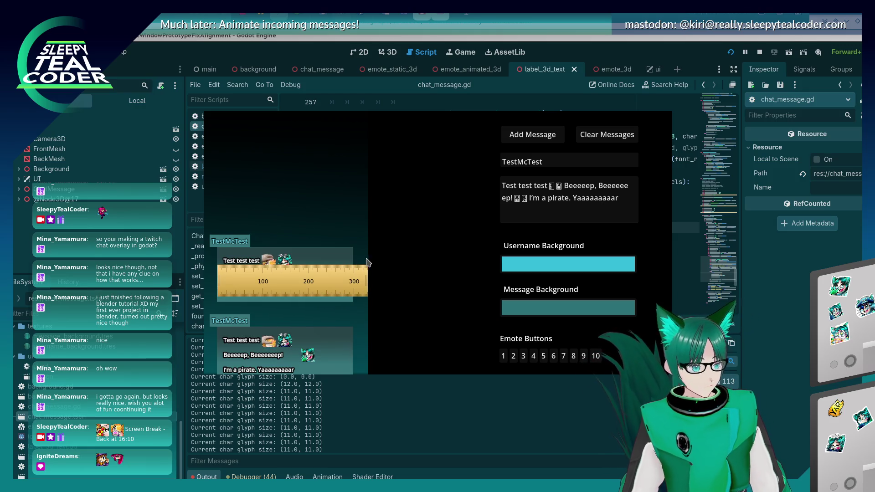
key(alt+Tab)
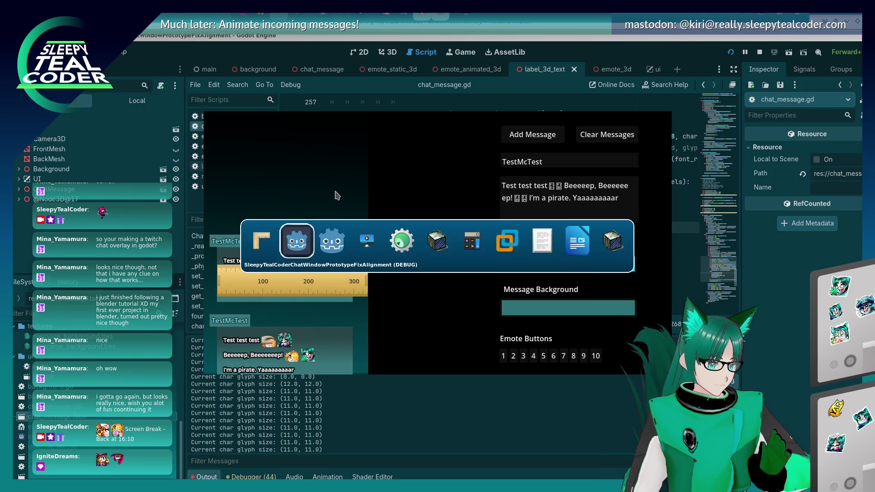
key(alt+Tab)
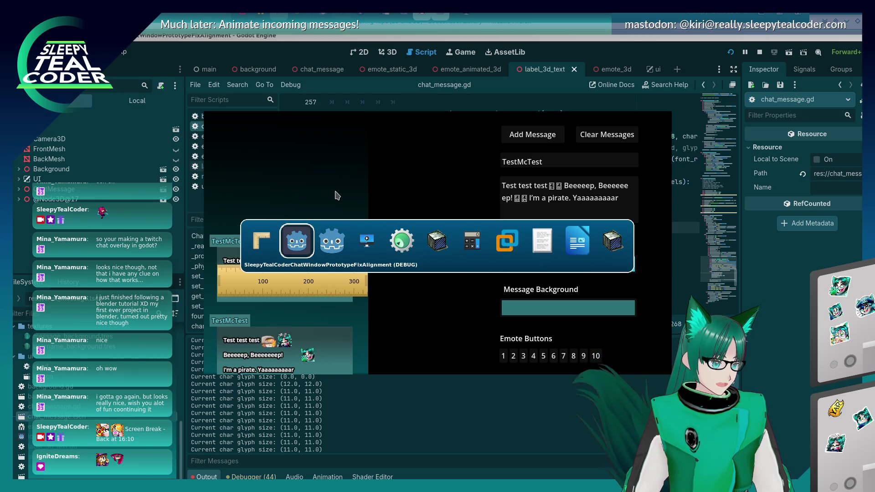
click(447, 252)
Let the editor control the running game's 3D camera and reset it to a straight-on view
click(431, 100)
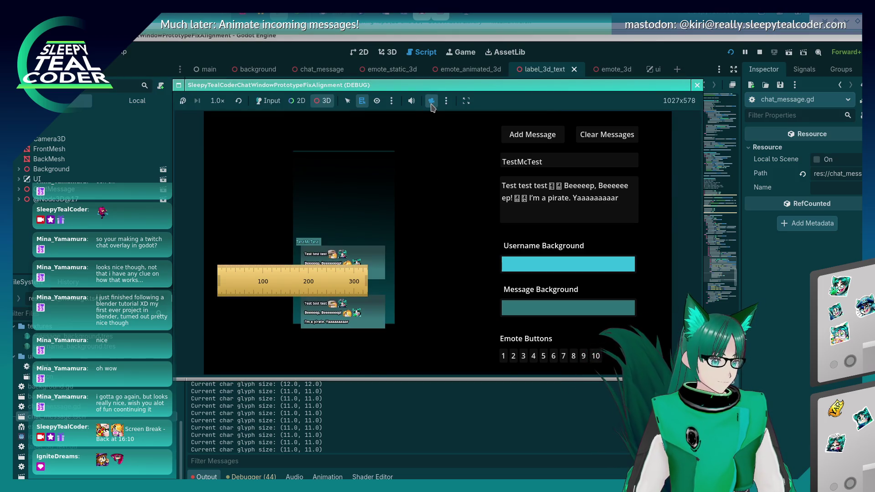
key(alt+Tab)
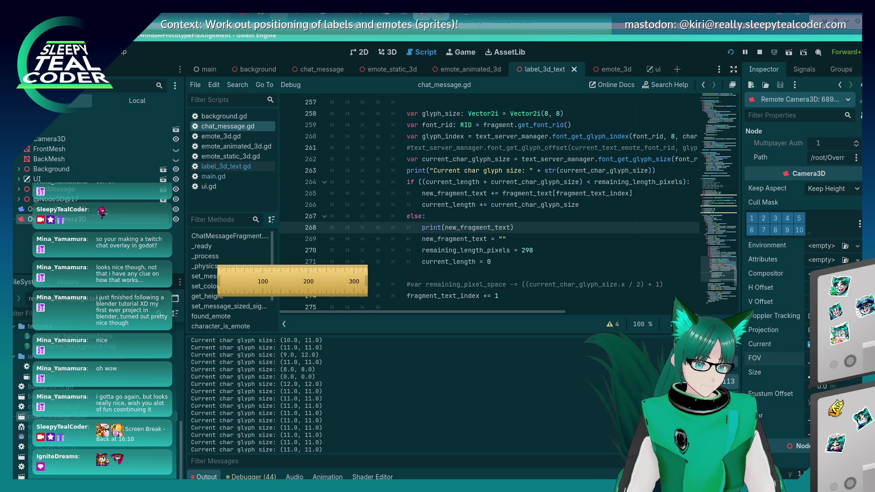
key(alt+Tab)
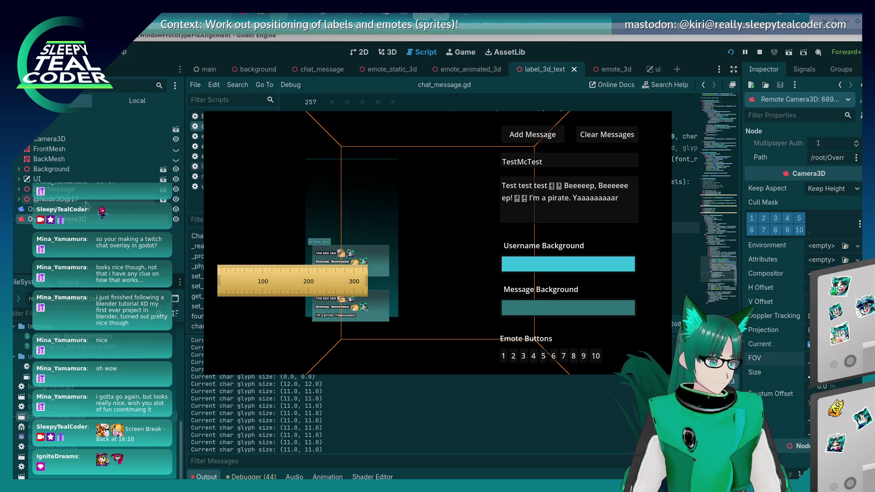
click(83, 221)
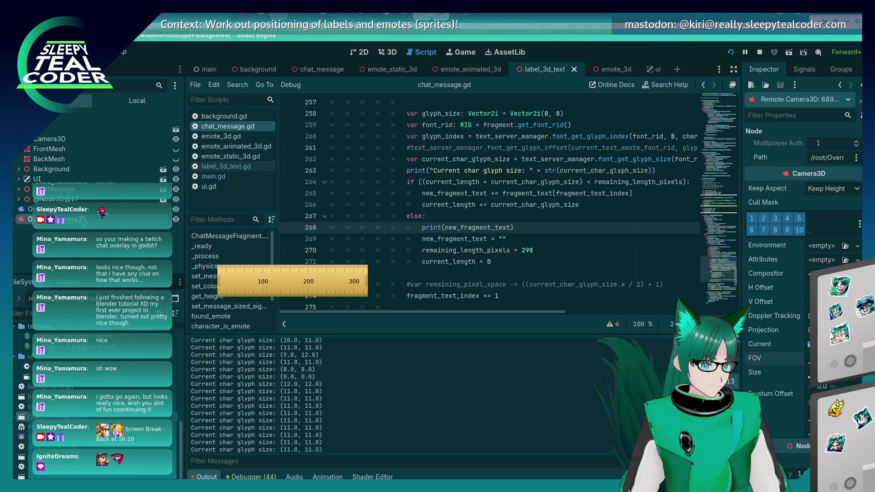
key(alt+Tab)
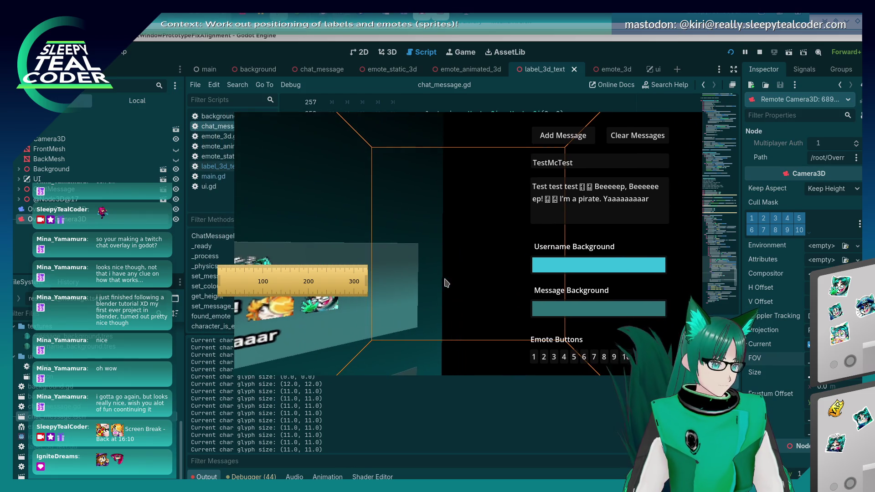
key(alt+Tab)
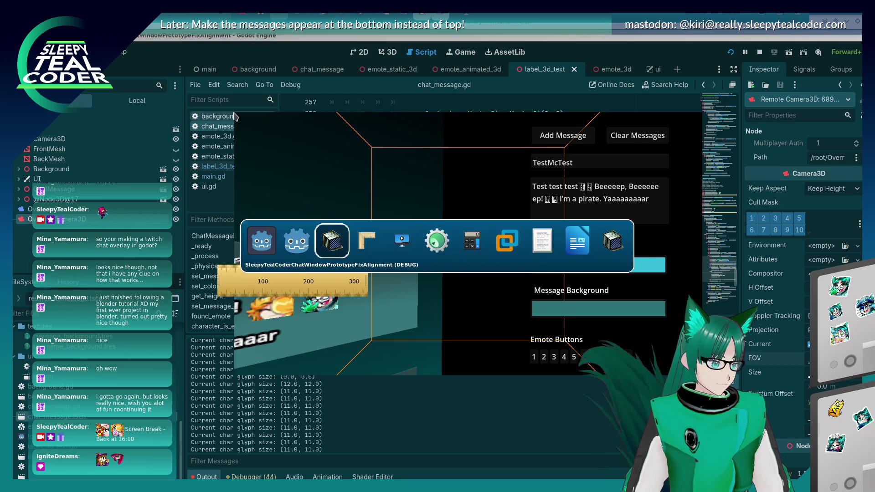
click(446, 101)
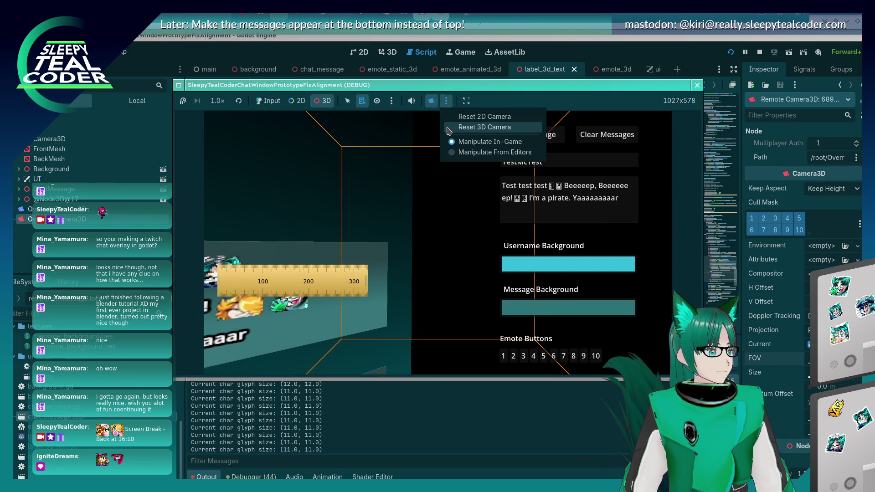
click(452, 127)
Place the ruler beside the chat panel, zooming and panning the game view to line them up
drag(301, 292, 401, 265)
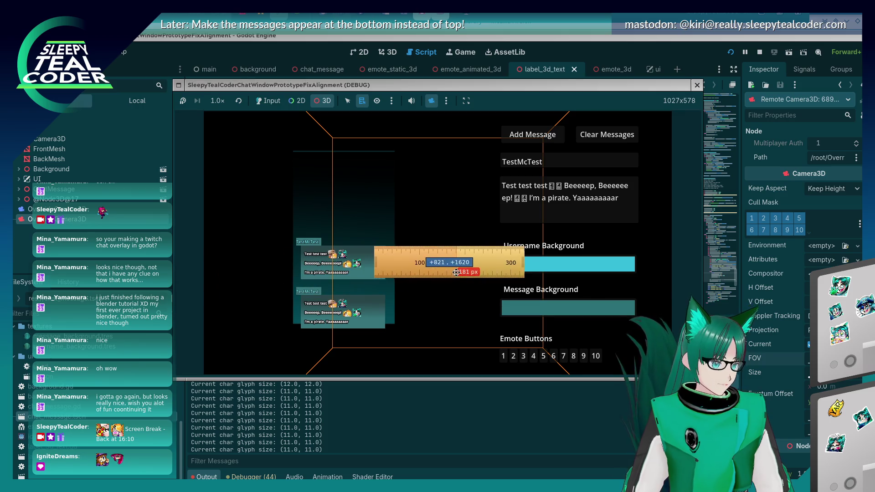
scroll(386, 218, up, 5)
drag(379, 217, 550, 203)
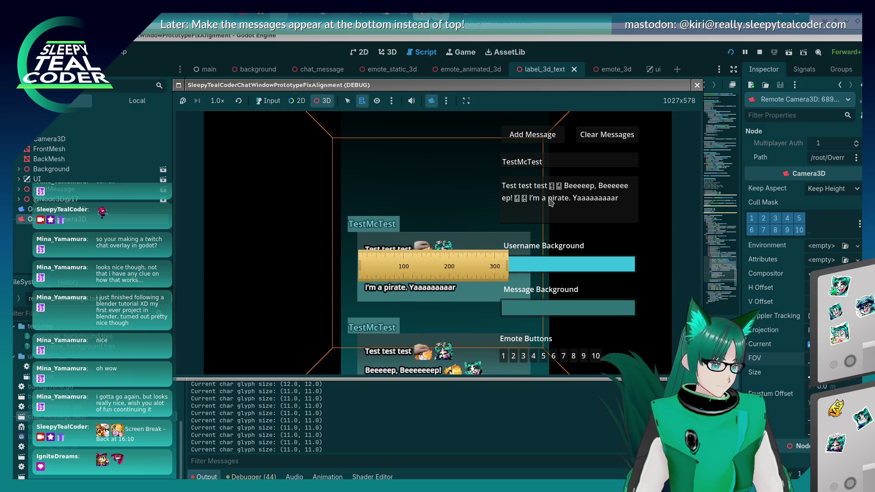
scroll(496, 197, down, 3)
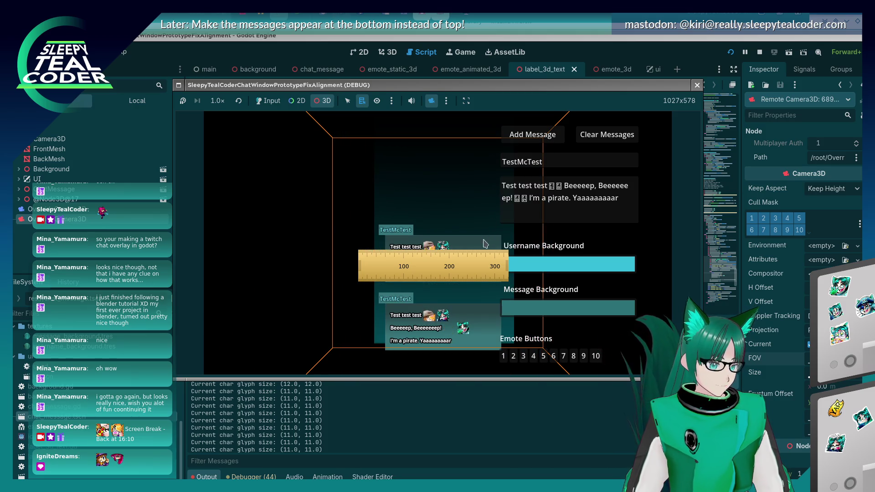
key(F8)
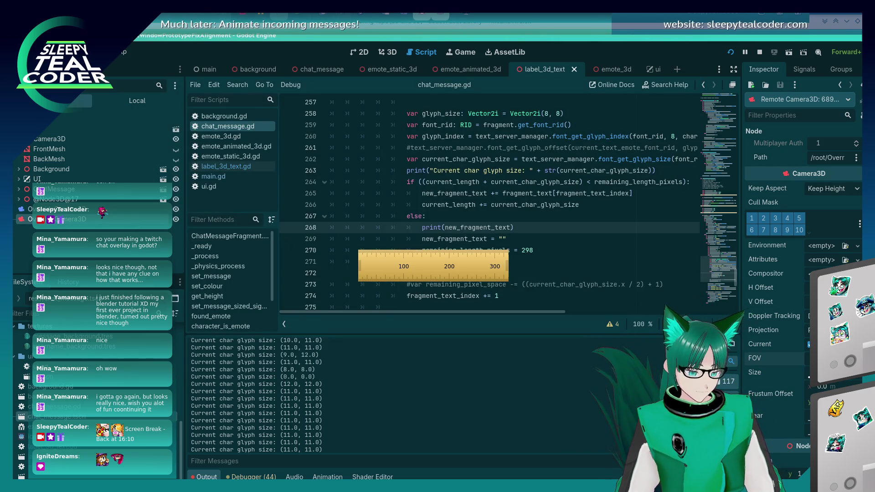
Bring the game back and position the ruler over the first message's wrapped line
key(F5)
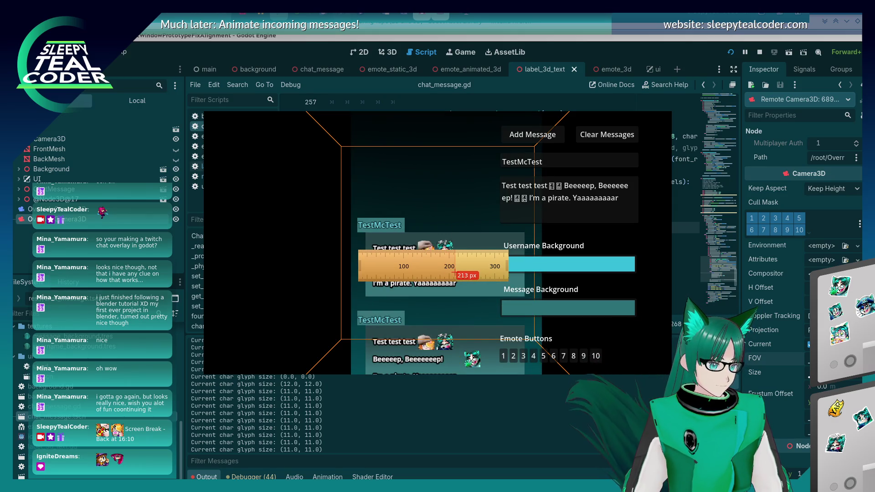
mouse_move(450, 269)
mouse_down()
mouse_move(458, 266)
mouse_move(380, 264)
mouse_up()
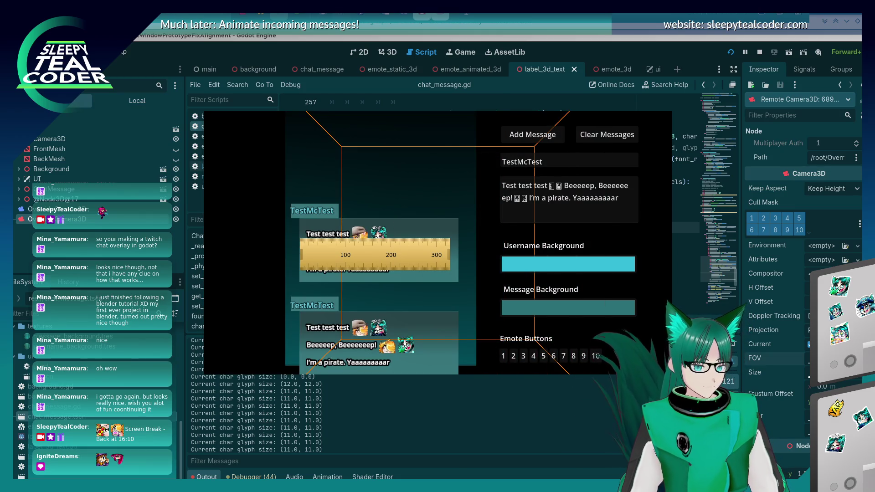
key(alt+Tab)
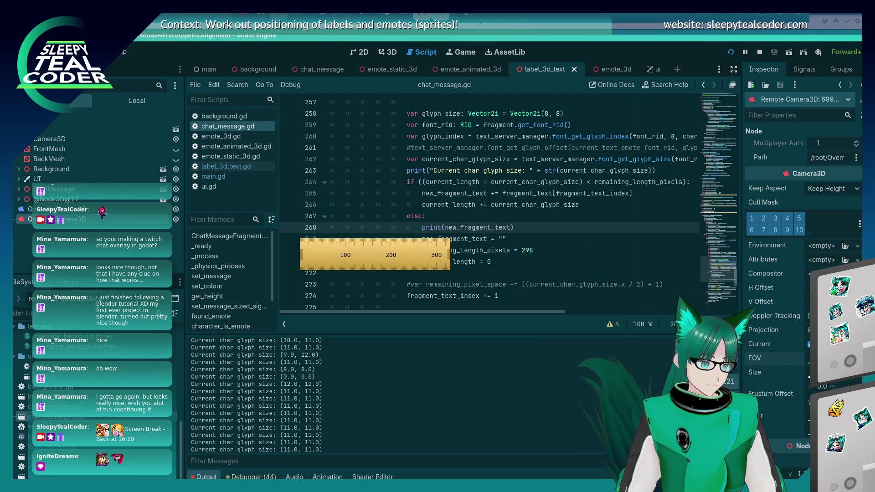
key(alt+Tab)
drag(415, 256, 413, 255)
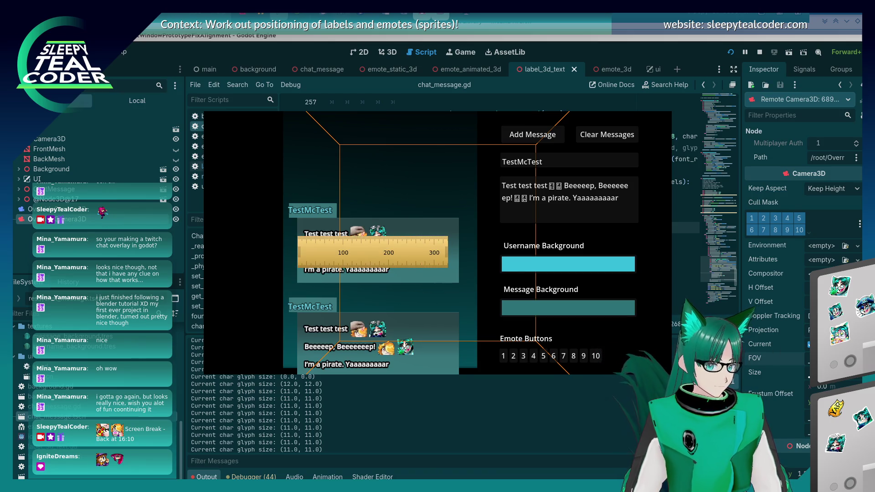
Re-align the ruler along the first message, reading its width at about 316–320 px
key(alt+Tab)
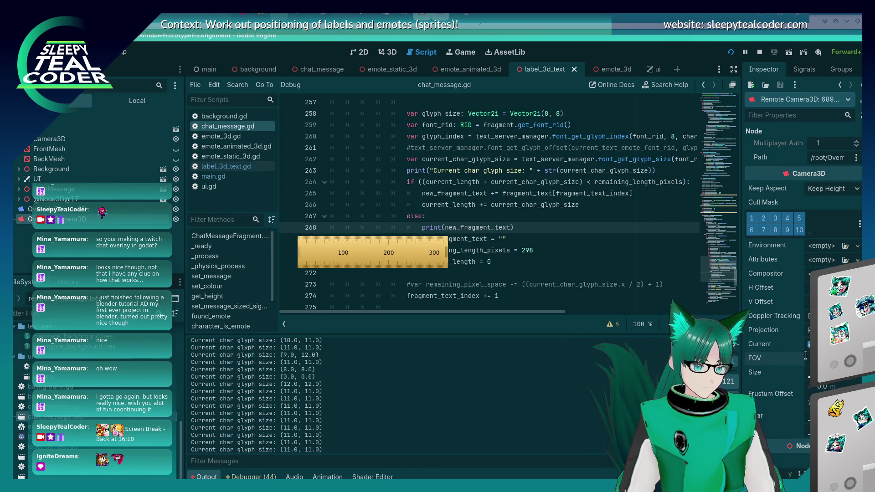
key(alt+Tab)
key(alt+Tab)
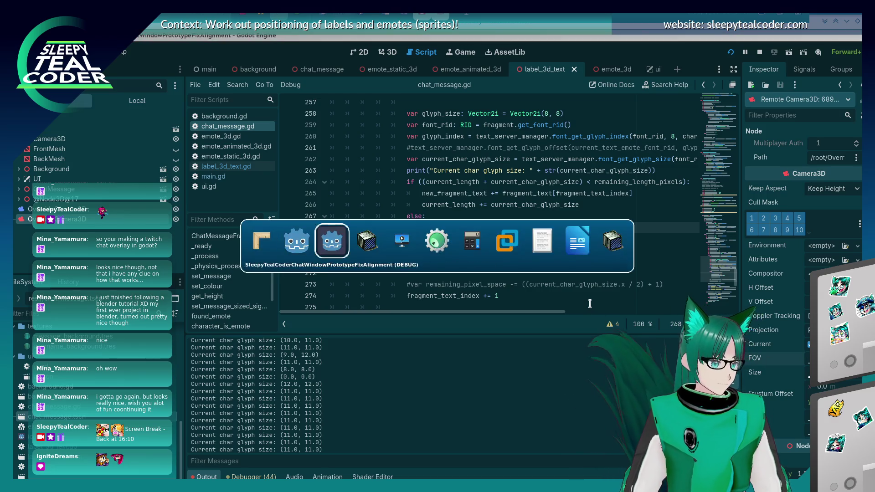
drag(396, 261, 398, 260)
key(alt+Tab)
key(alt+Tab)
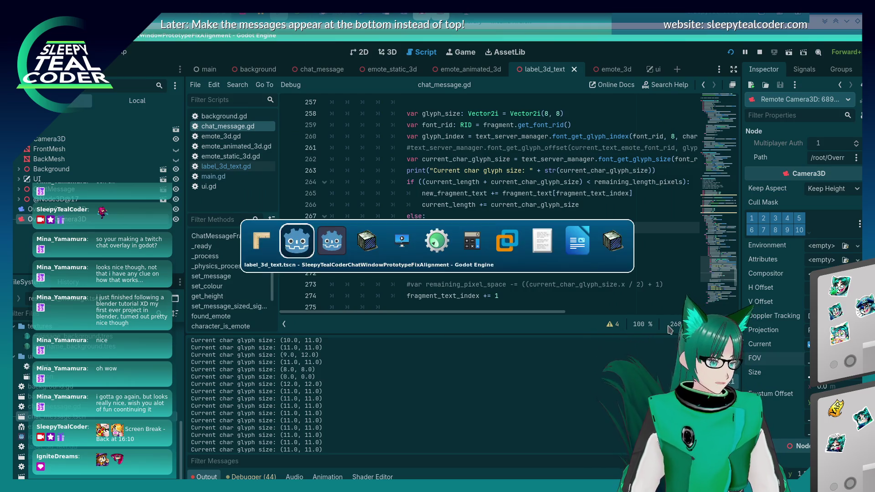
drag(403, 252, 409, 251)
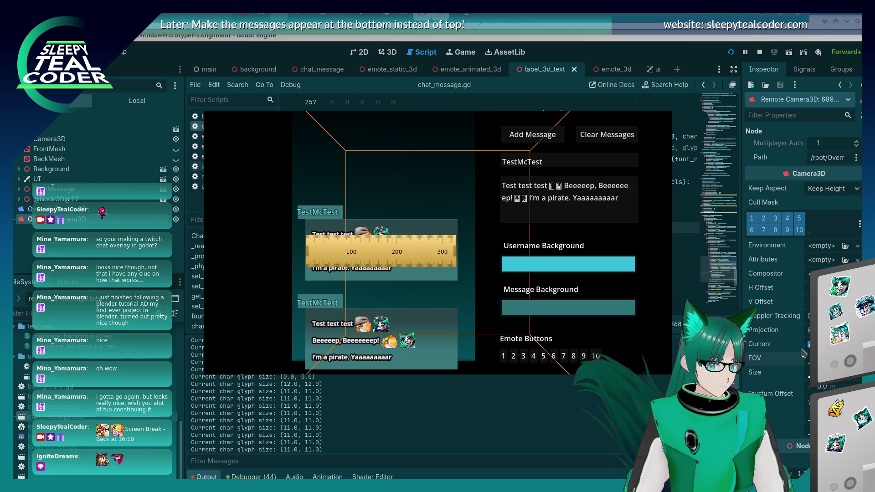
key(alt+Tab)
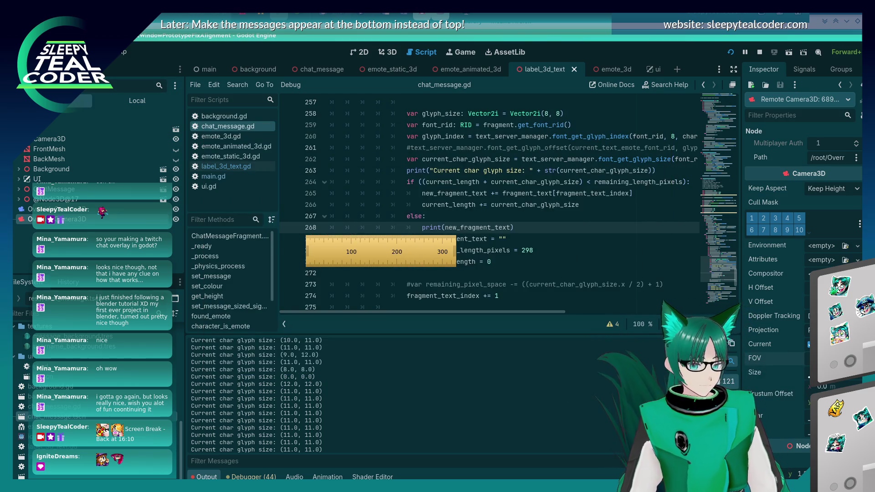
key(alt+Tab)
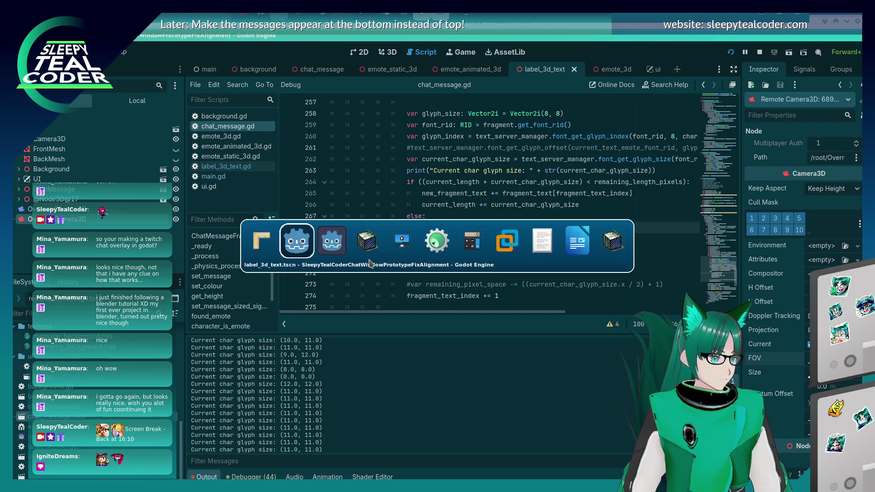
drag(381, 257, 383, 259)
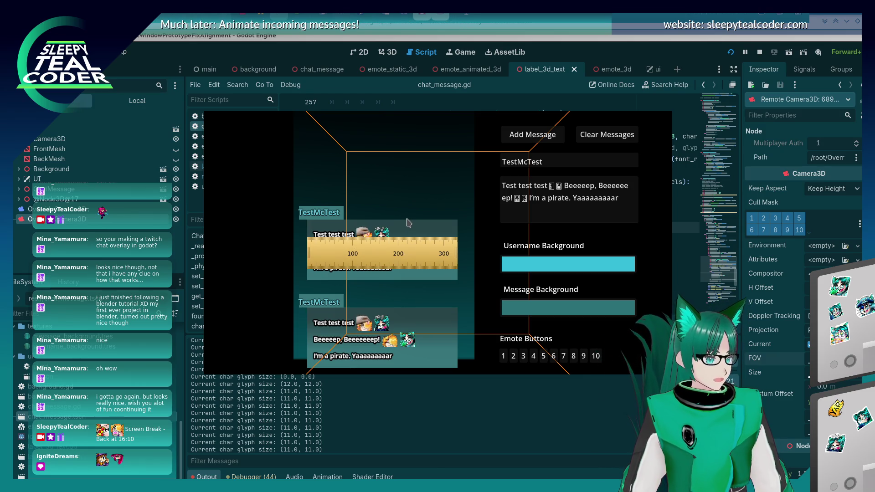
mouse_move(433, 246)
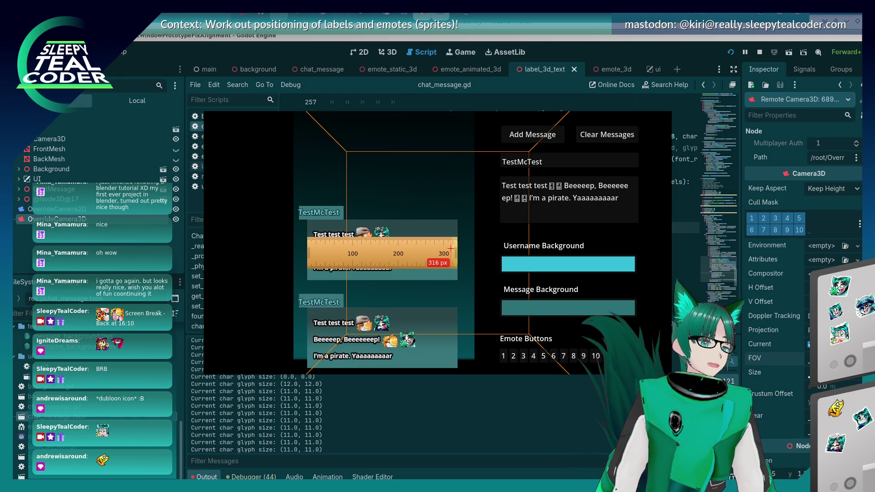
Shorten the ruler to about 250 px and nudge it onto the first message's second wrapped line
drag(454, 251, 454, 252)
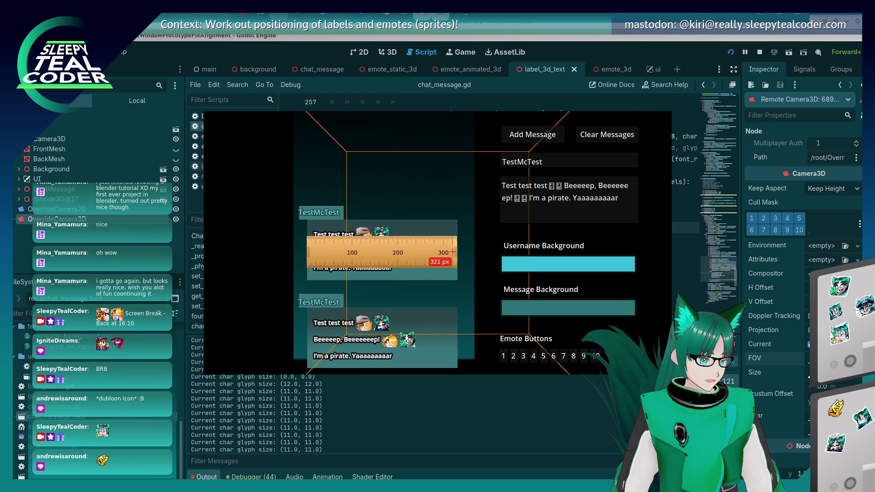
right_click(455, 251)
key(Escape)
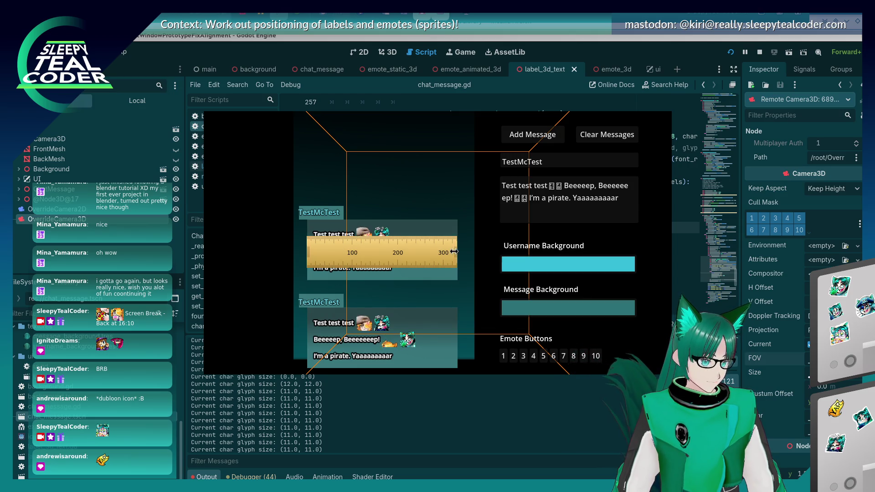
drag(455, 252, 439, 253)
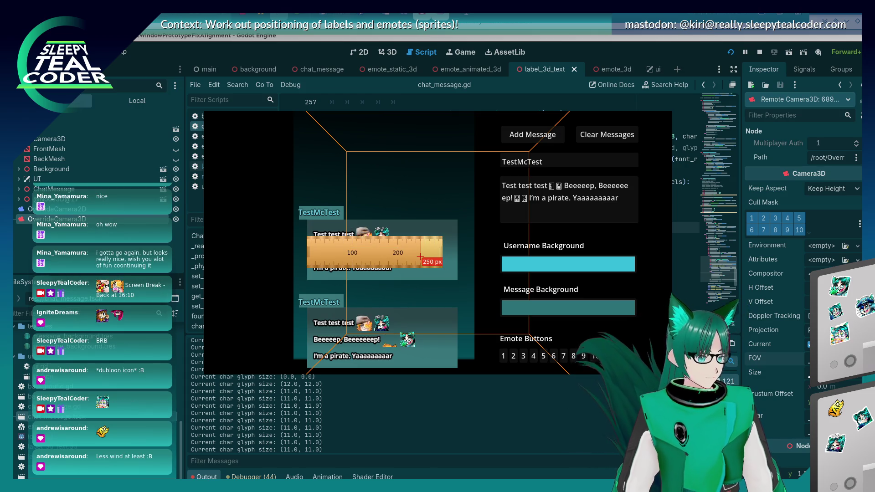
key(Right)
key(Right)
key(Right)
key(Right)
key(Right)
key(Right)
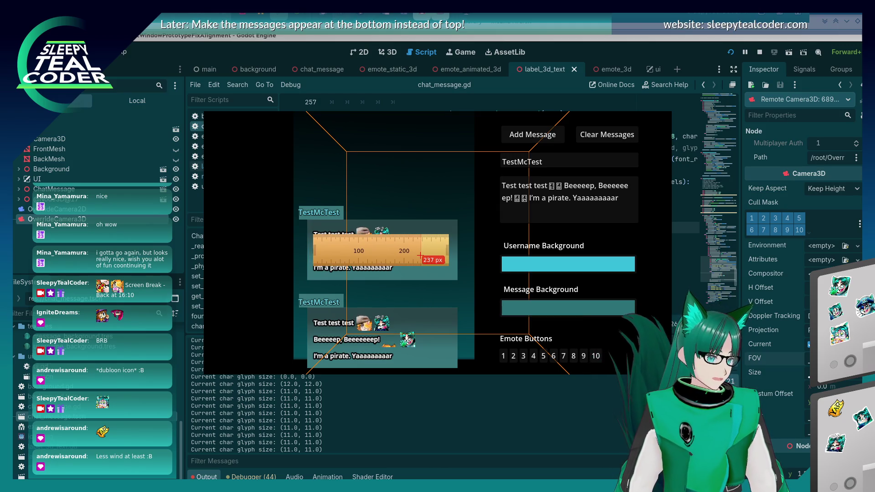
key(Up)
key(Up)
key(Up)
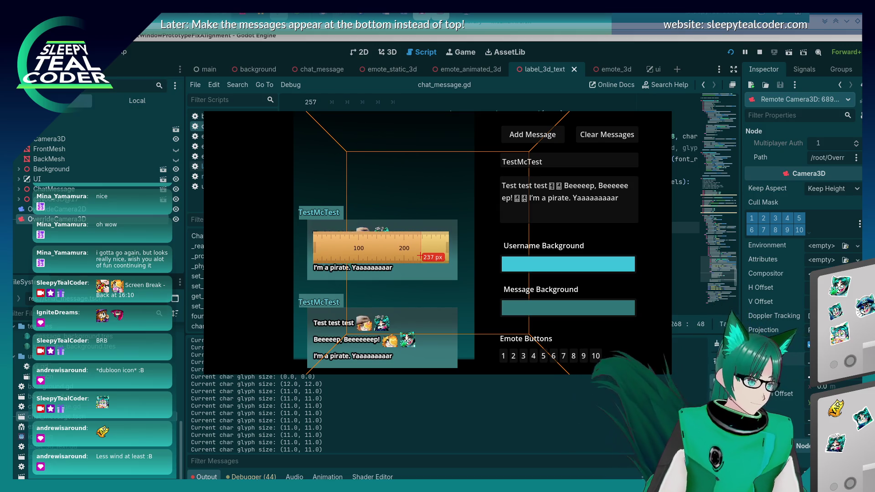
key(Left)
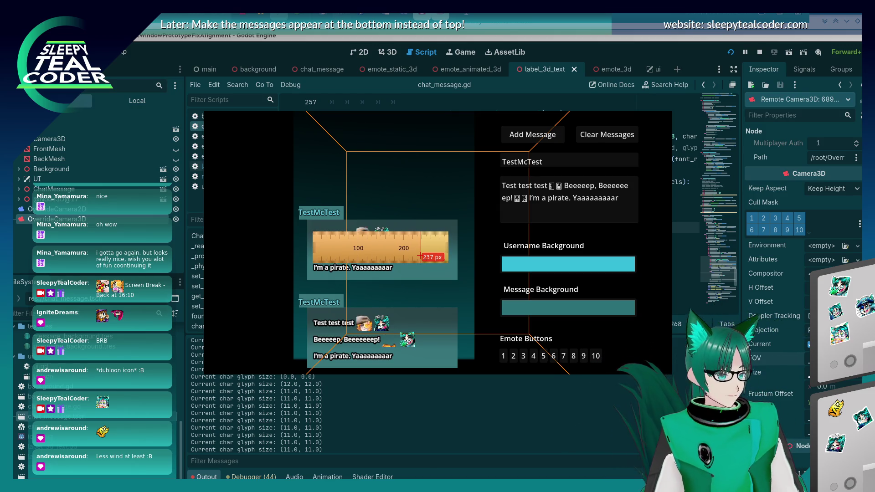
key(Up)
key(Up)
key(Up)
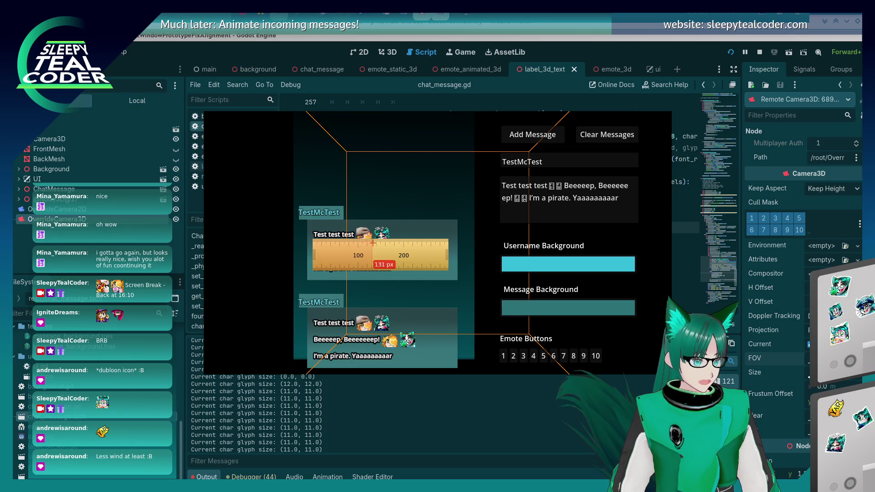
mouse_move(366, 264)
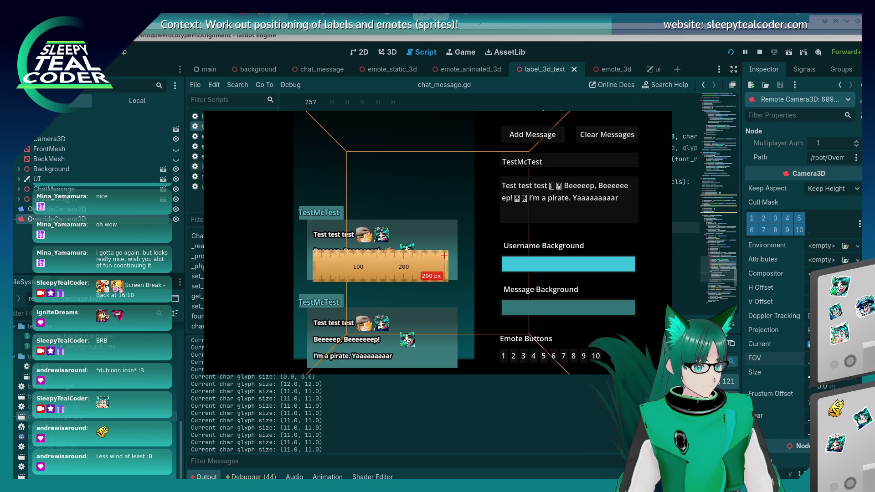
Insert '298/' so the comment reads 'FOV required for 298/330px: 110.6 deg'
click(643, 54)
scroll(424, 199, up, 15)
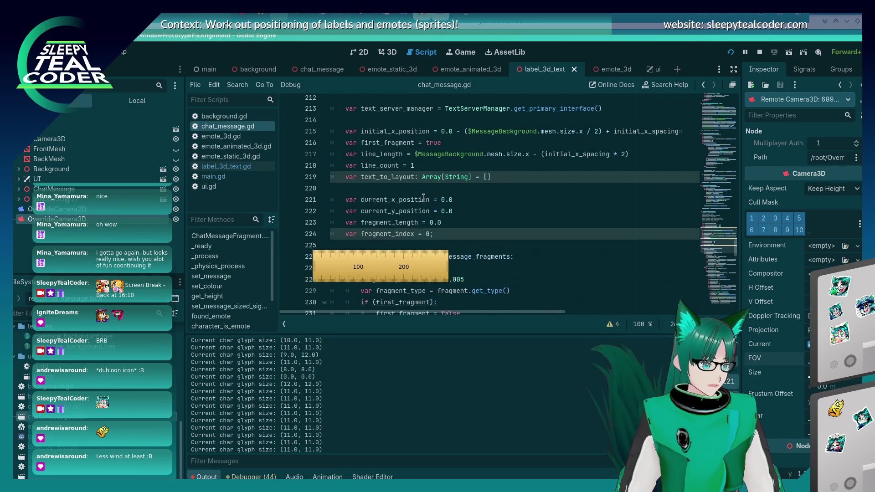
scroll(438, 205, down, 2)
scroll(452, 209, up, 4)
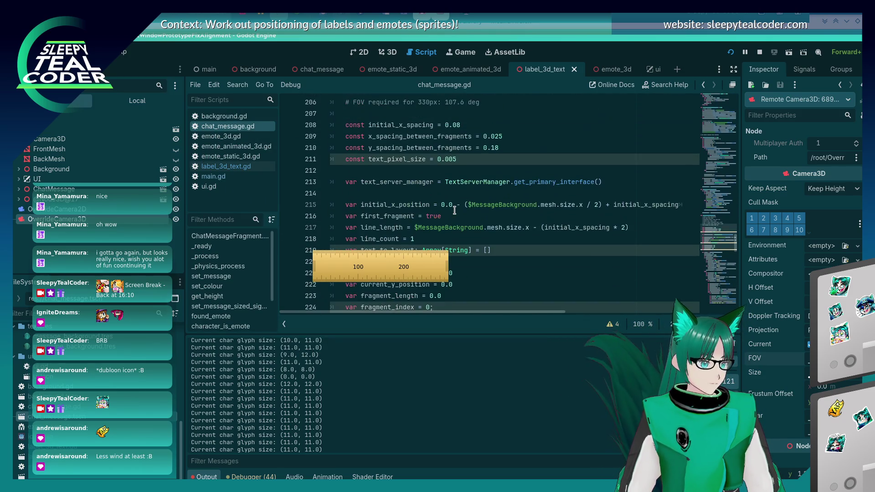
scroll(484, 164, up, 2)
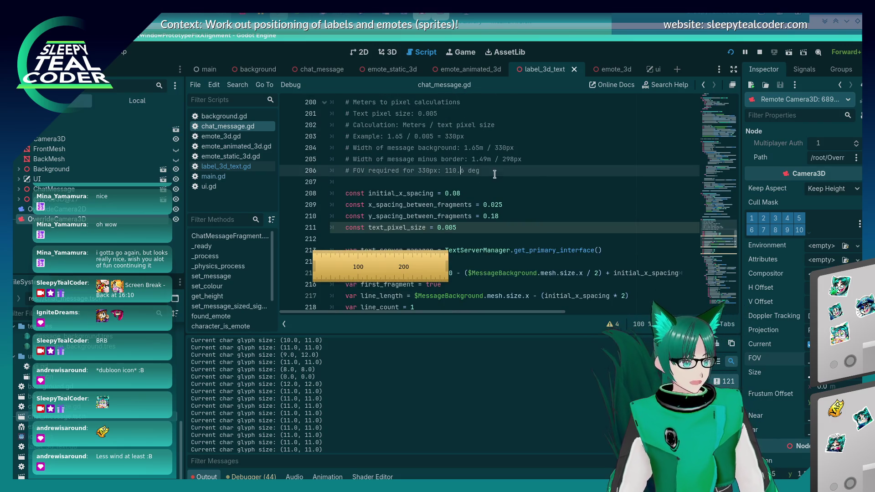
key(Left)
key(Left)
key(Left)
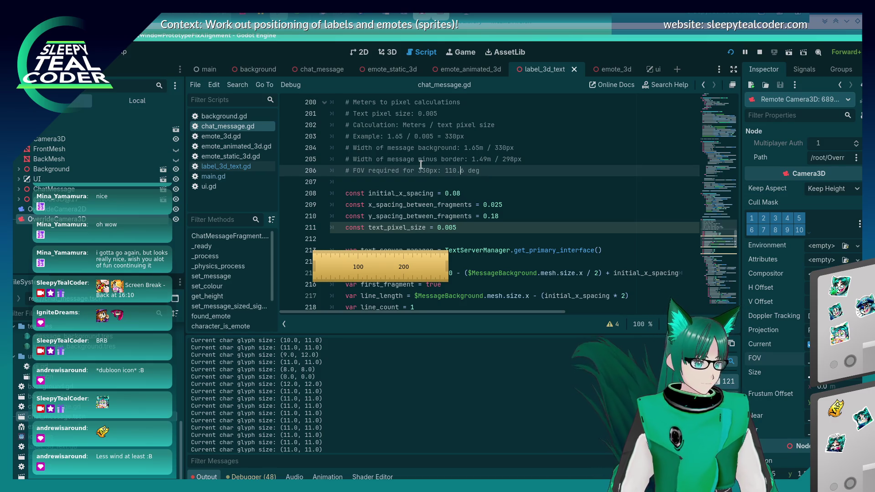
key(ctrl+Left)
key(ctrl+Left)
text(298/)
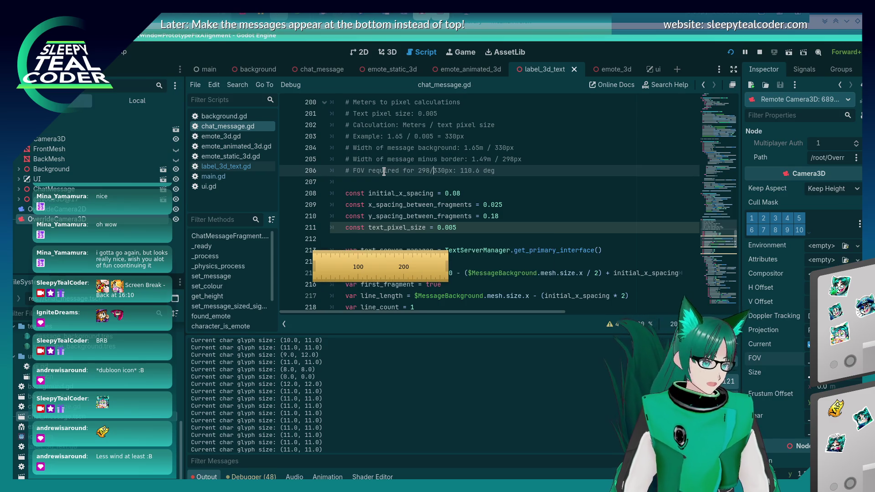
Glance at the running game, then return to the word-wrap loop in chat_message.gd
scroll(393, 189, down, 6)
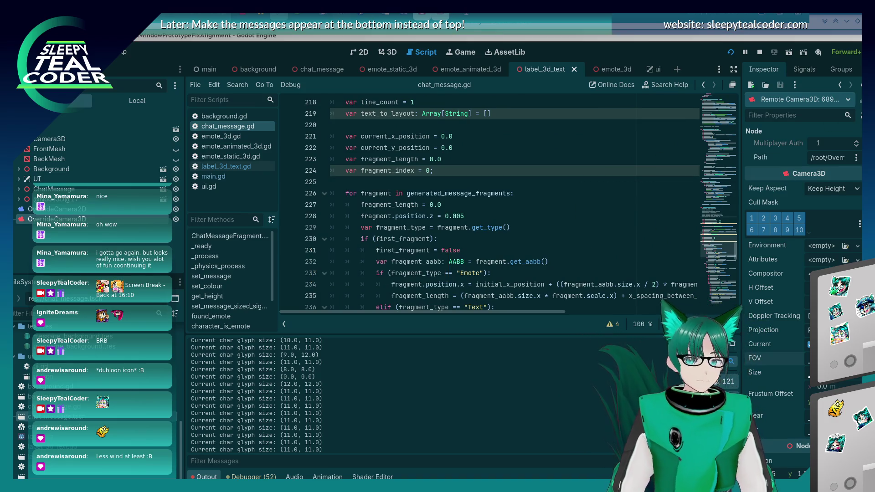
scroll(450, 286, down, 13)
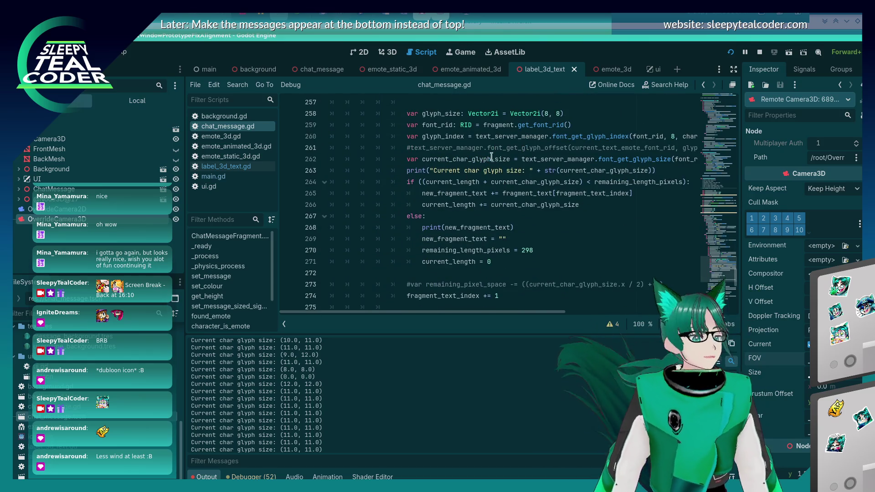
key(alt+Tab)
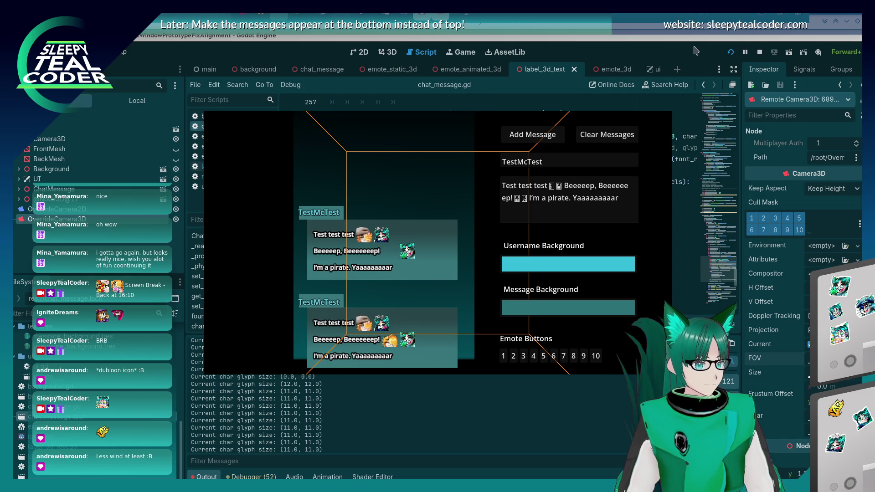
key(alt+Tab)
scroll(493, 227, up, 2)
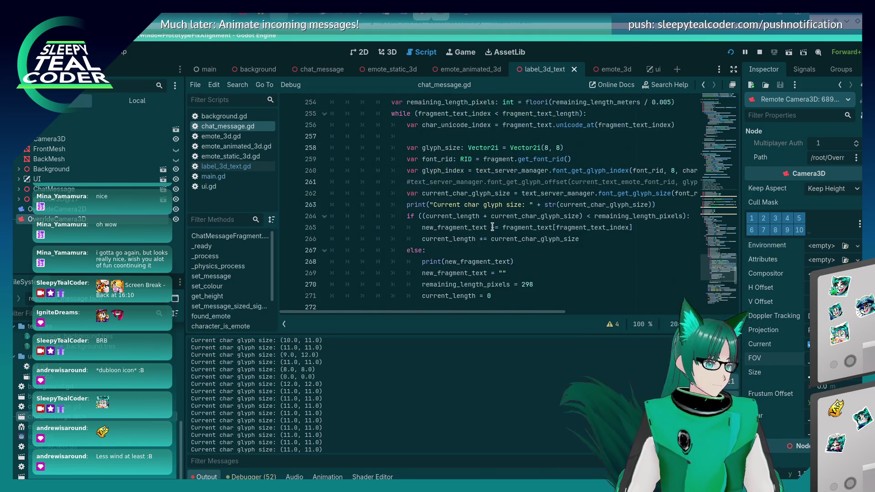
Change line 268 to print("New Fragment Text:" + new_fragment_text) and save the script
scroll(492, 227, down, 3)
click(509, 194)
scroll(325, 365, up, 10)
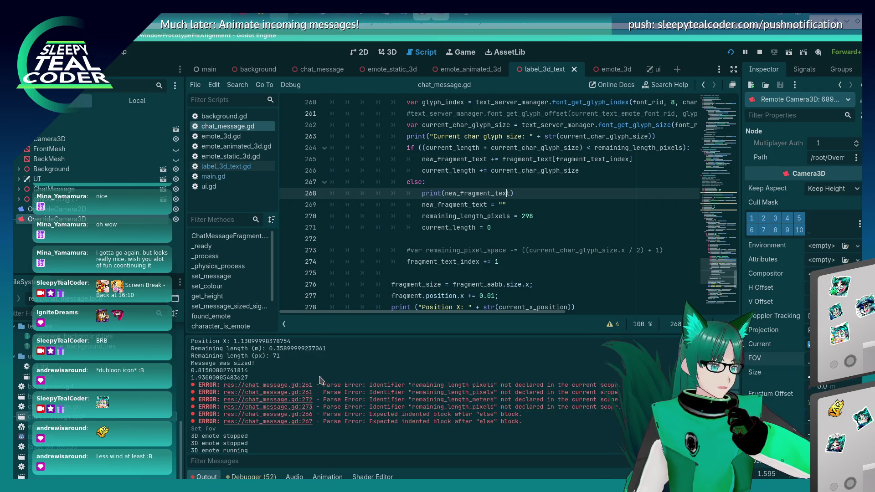
click(445, 194)
scroll(482, 254, up, 1)
text("New F)
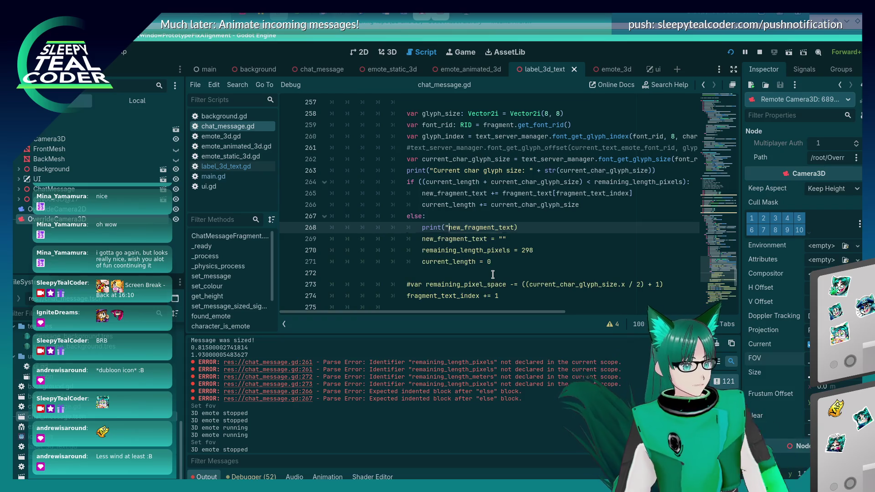
text(ragment Text)
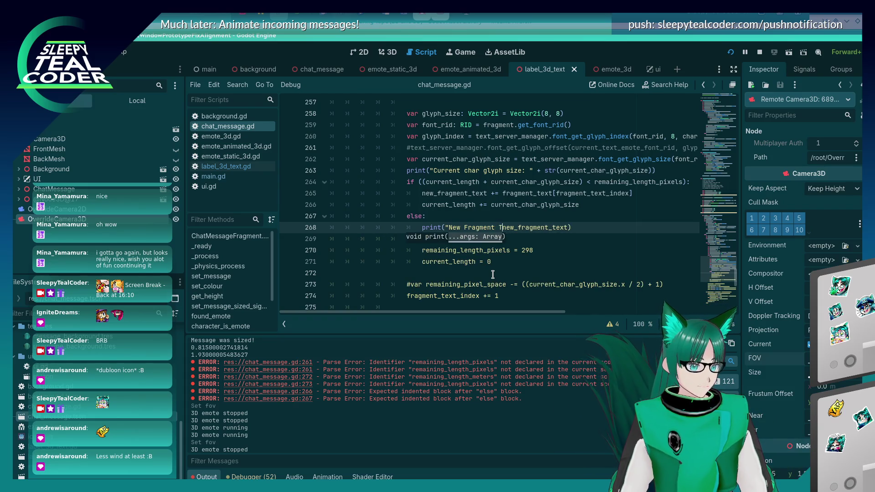
text(": + )
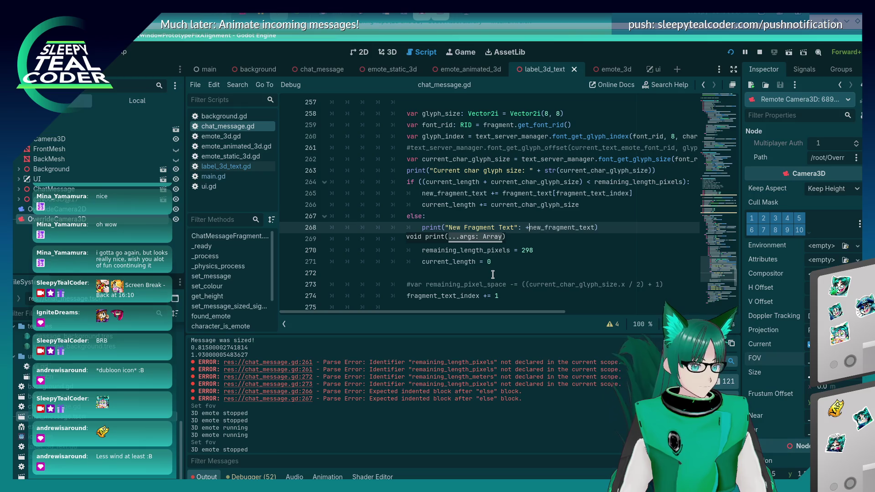
text(:)
key(Right)
key(Delete)
key(ctrl+s)
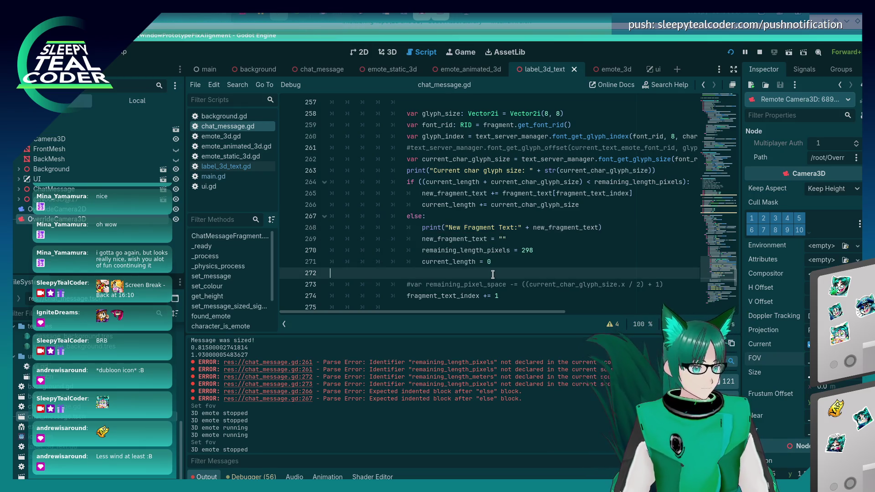
Switch to the running game and add a chat message to trigger the new logging
key(alt+Tab)
key(alt+Tab)
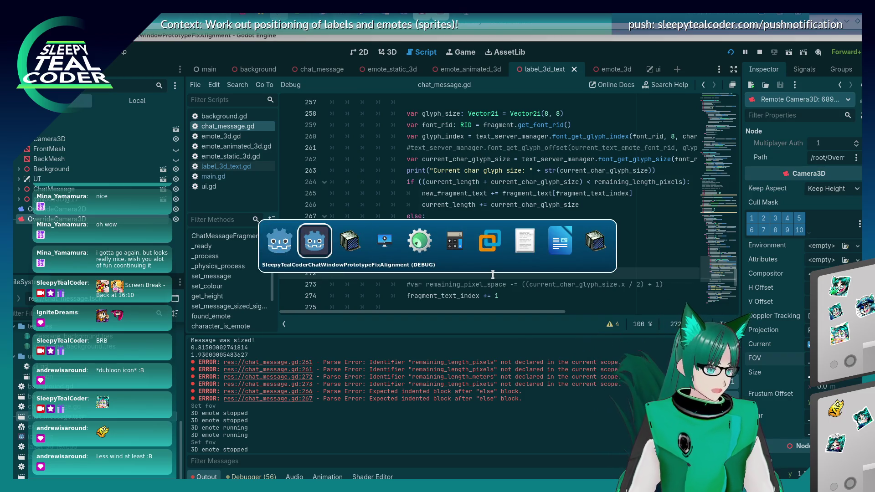
key(alt+Tab)
key(alt+Tab)
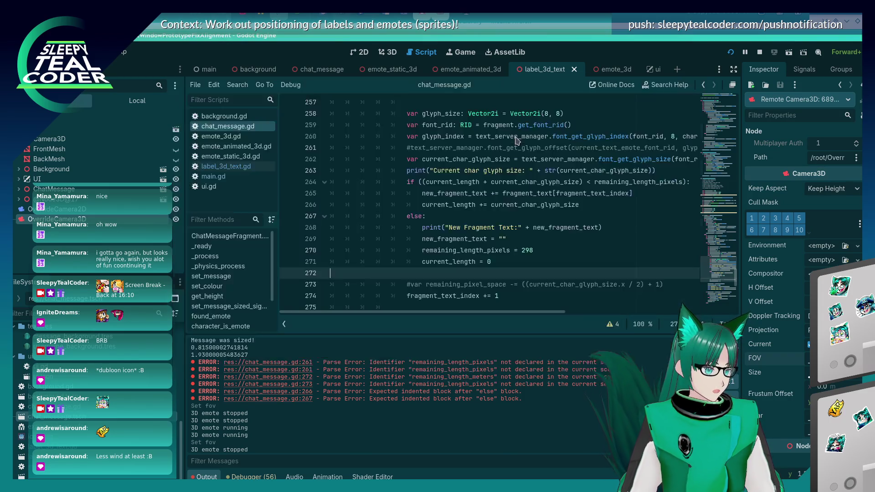
key(alt+Tab)
key(alt+Tab)
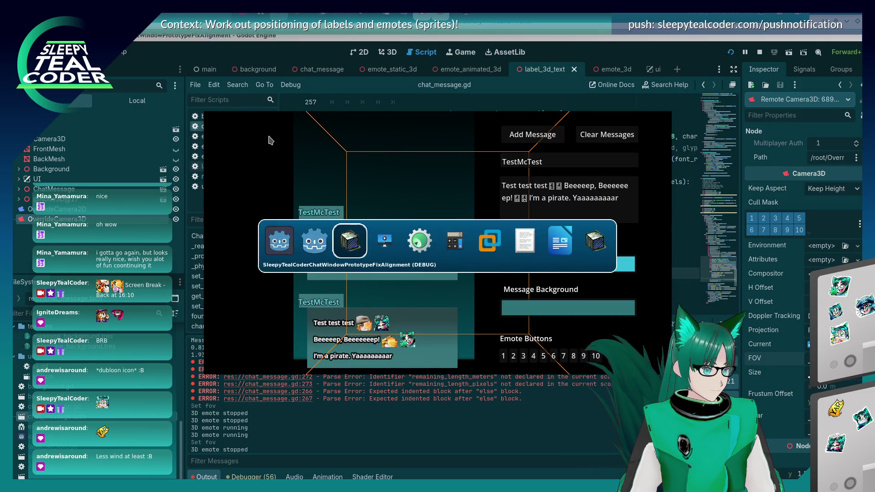
click(529, 136)
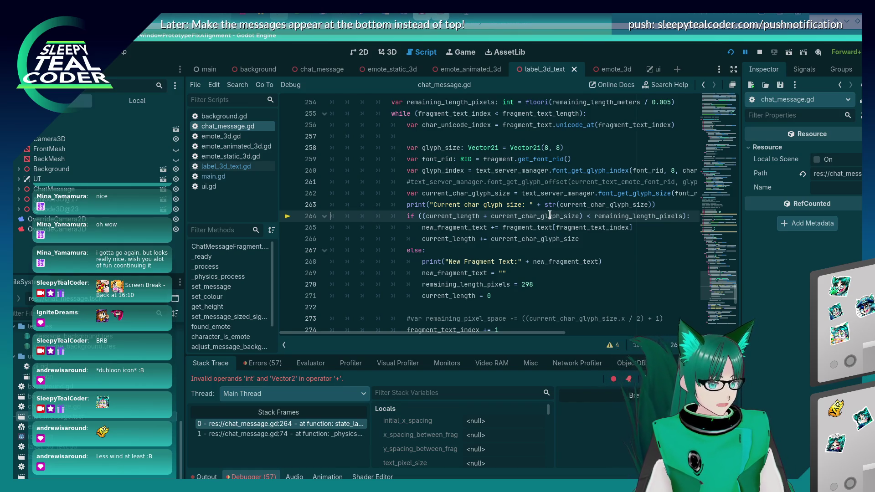
Use current_char_glyph_size.x in the width check and save the script
mouse_move(550, 215)
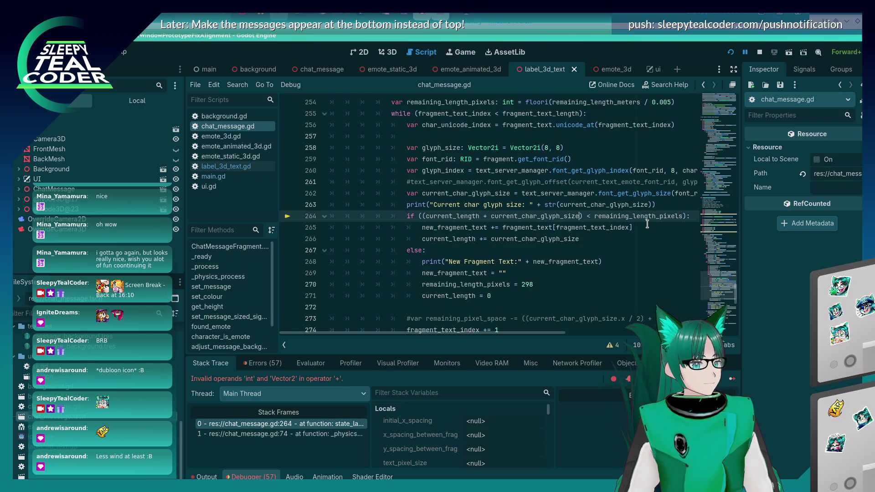
text(.x)
key(ctrl+s)
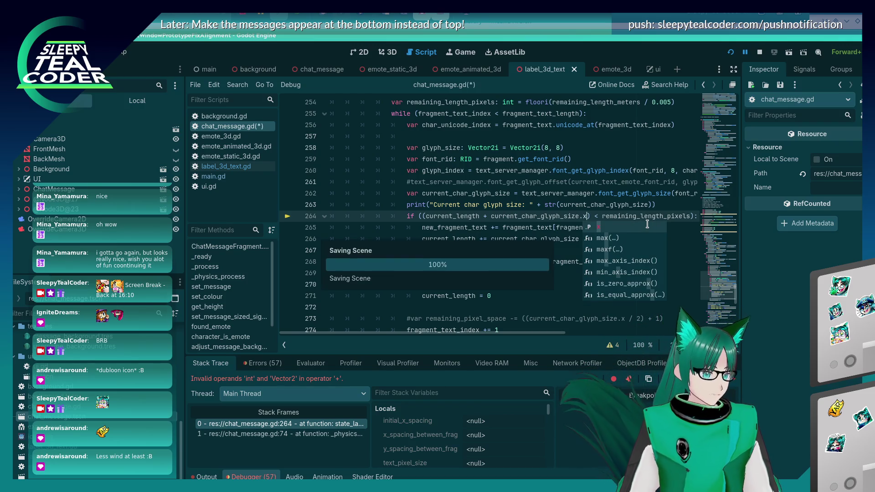
click(674, 249)
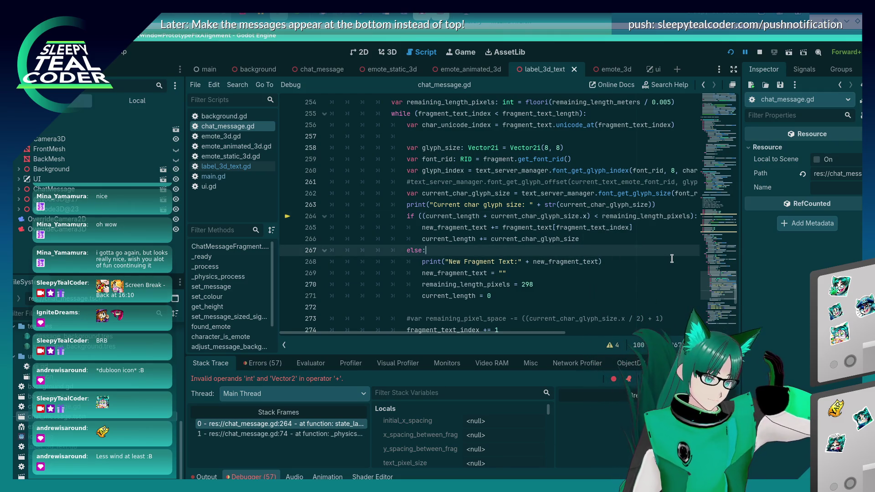
Step over two lines in the debugger and append x to the end of line 266
key(alt+Tab)
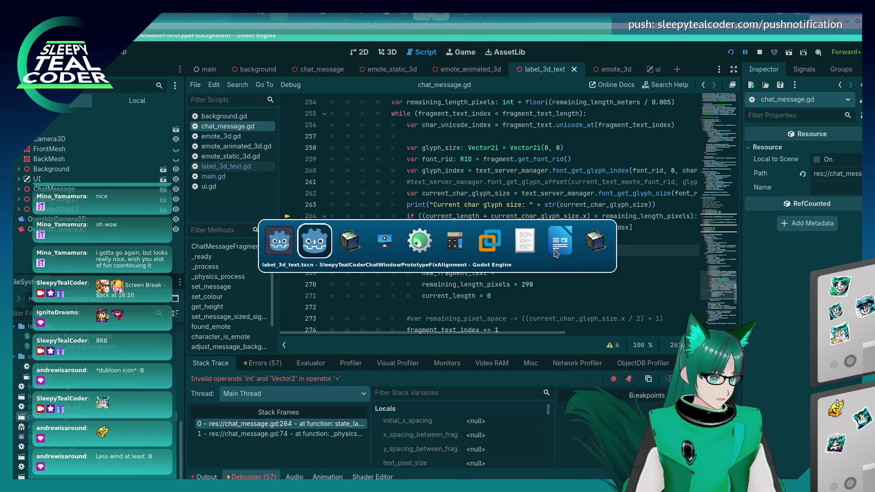
key(alt+shift+Tab)
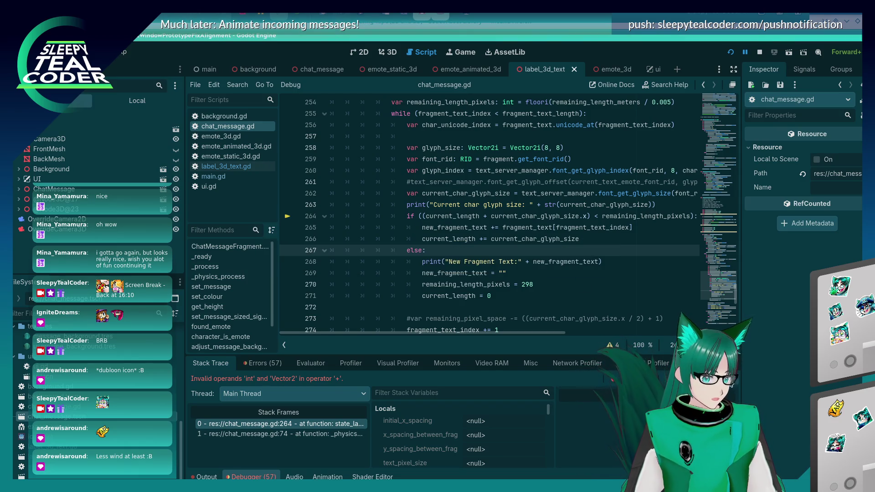
key(F10)
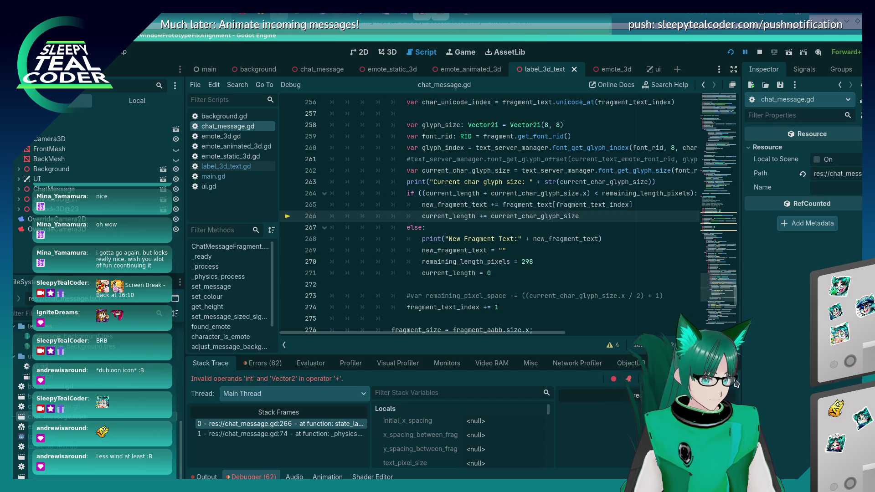
key(F10)
click(591, 217)
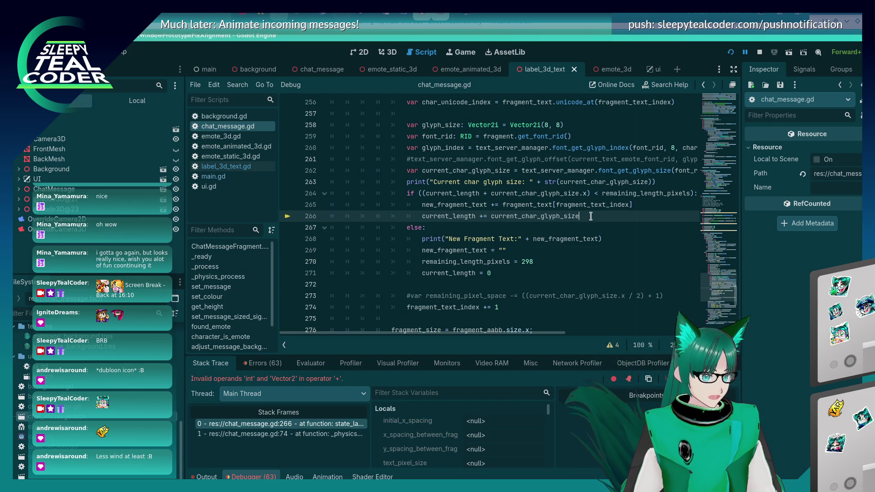
text(.x)
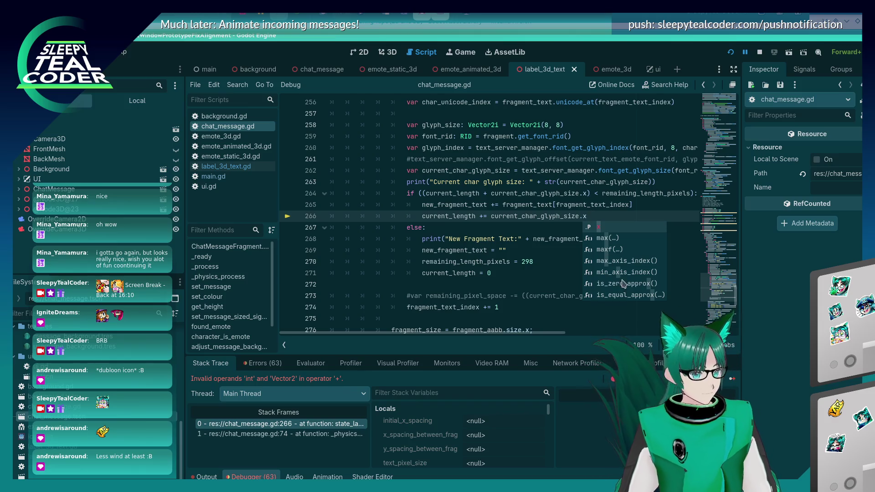
key(Escape)
Resume the paused game repeatedly past the breakpoint
click(735, 382)
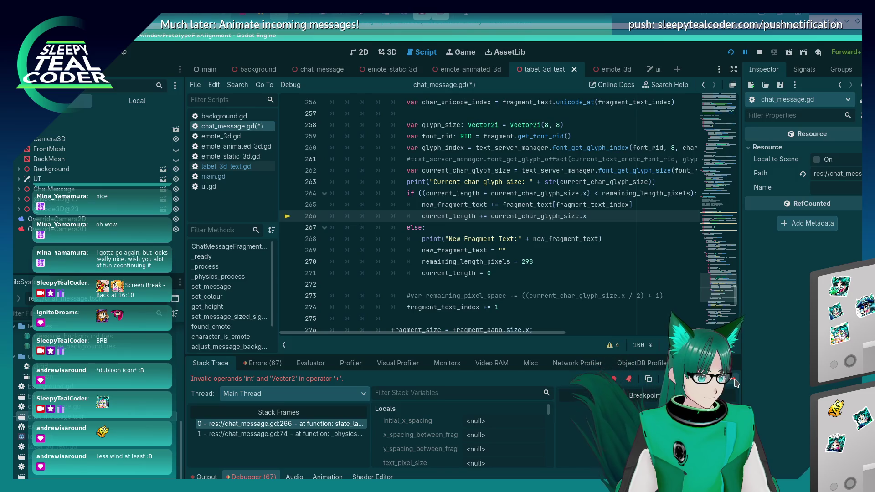
click(735, 383)
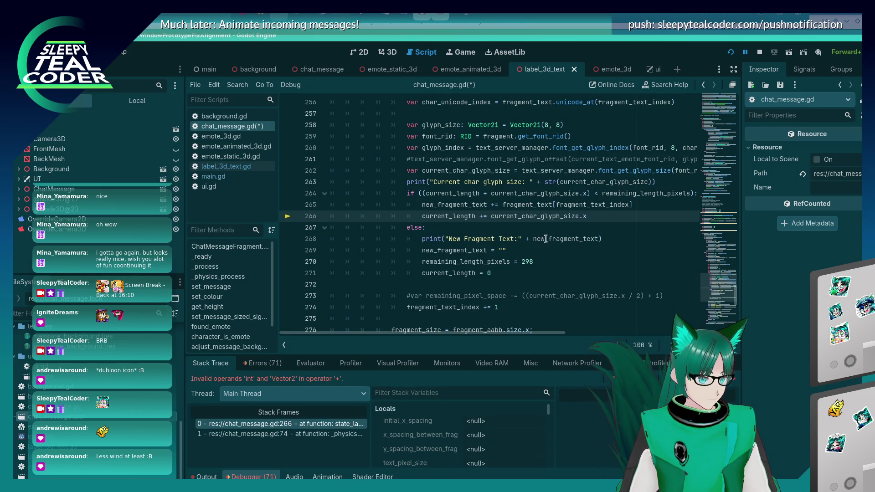
mouse_move(452, 214)
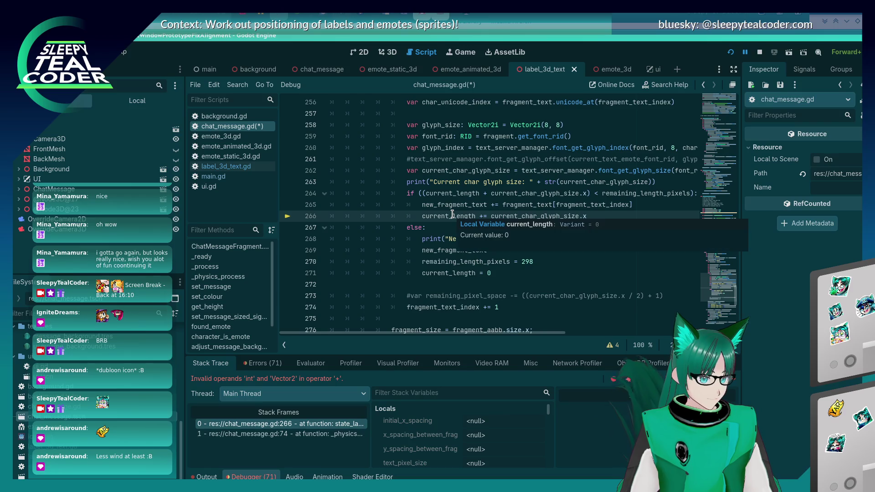
click(736, 381)
click(735, 381)
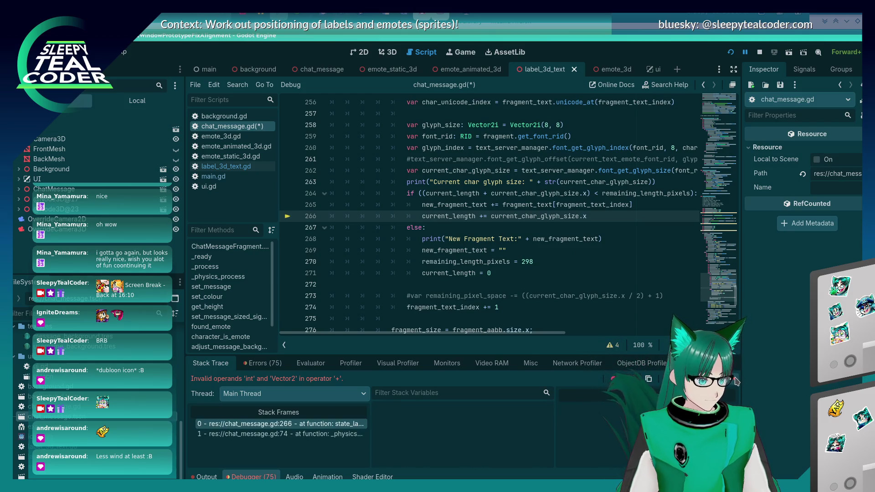
click(735, 381)
click(736, 381)
Review the repeated 'Invalid operands int and Vector2' errors in the Errors list, then restart the project
click(249, 365)
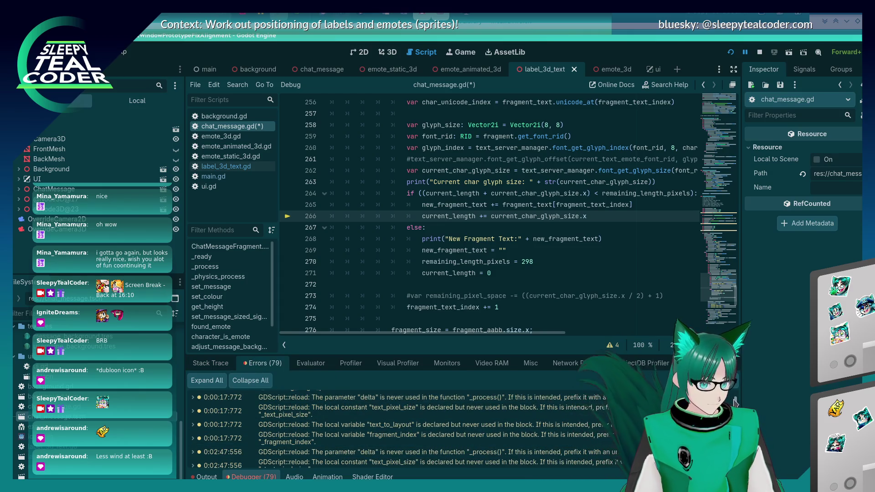
scroll(387, 428, down, 10)
scroll(565, 456, up, 2)
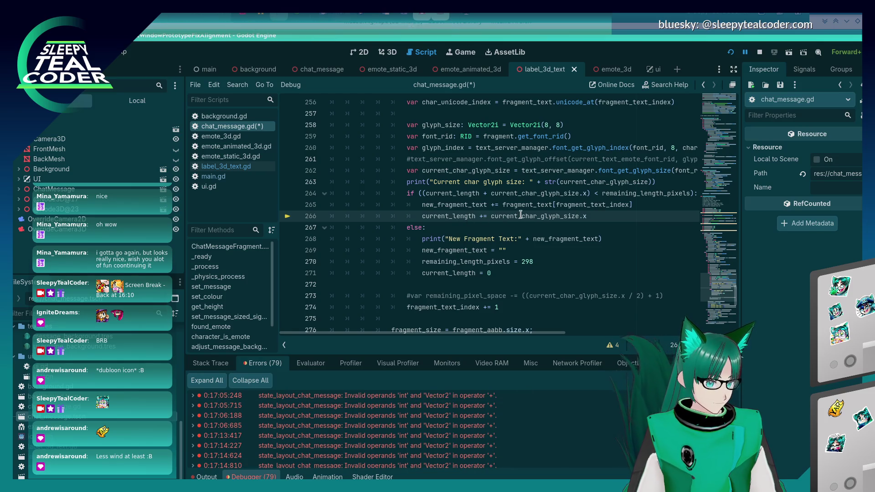
mouse_move(521, 214)
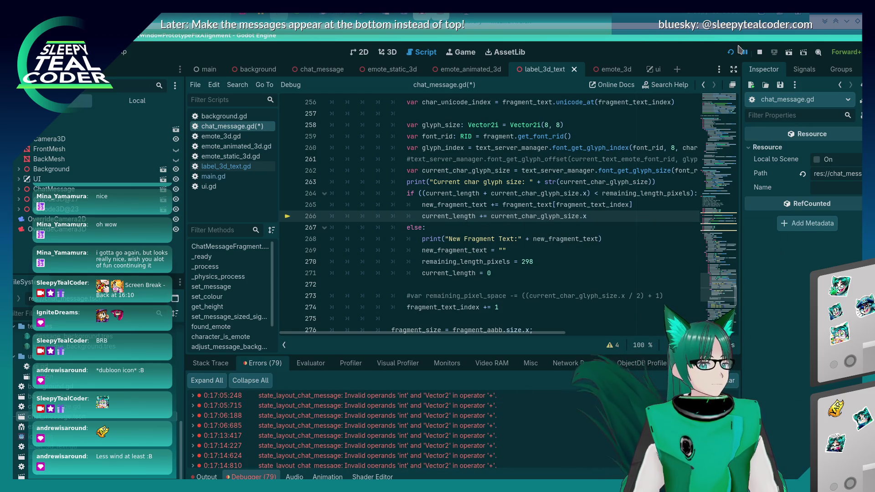
key(F5)
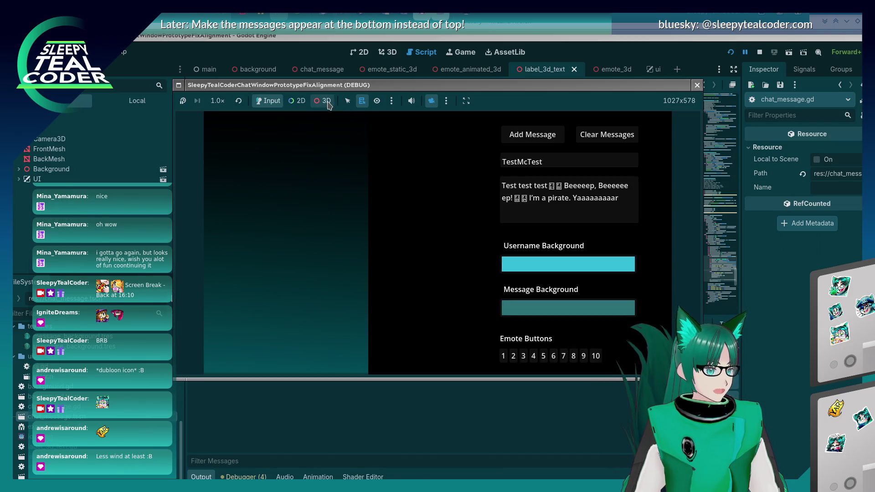
Override the game's 3D camera, add a test chat message, and zoom in on it
click(432, 101)
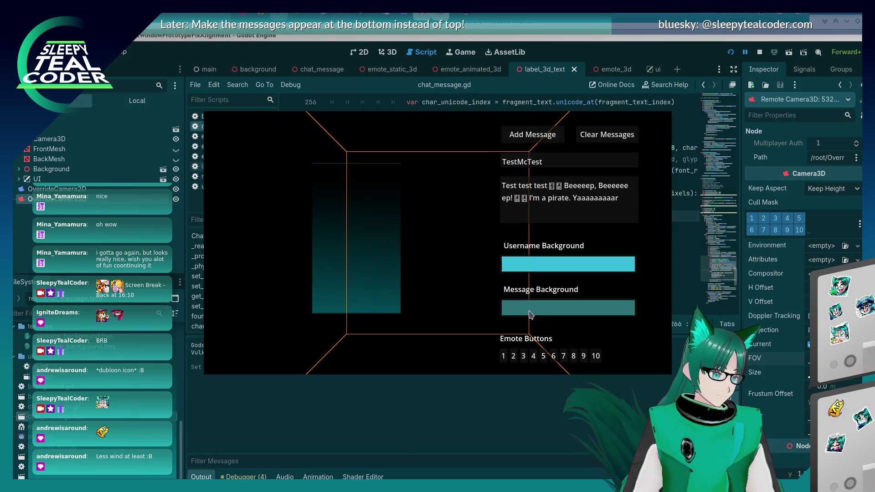
key(alt+Tab)
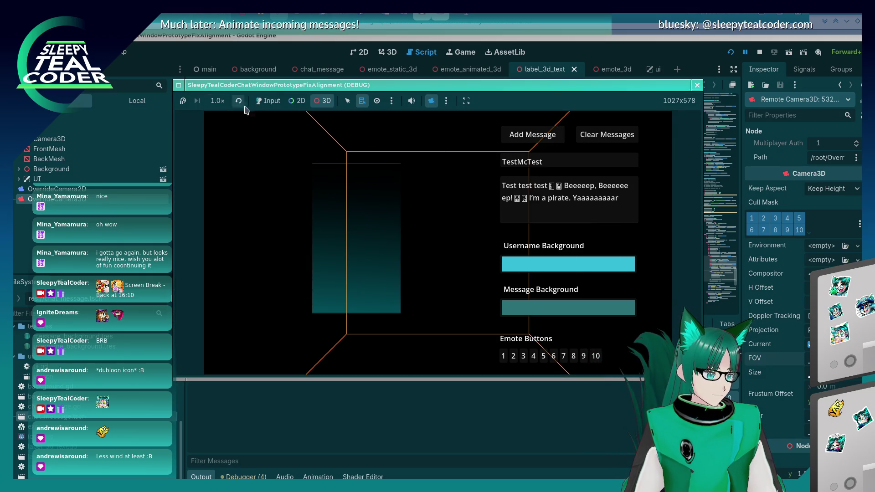
click(543, 143)
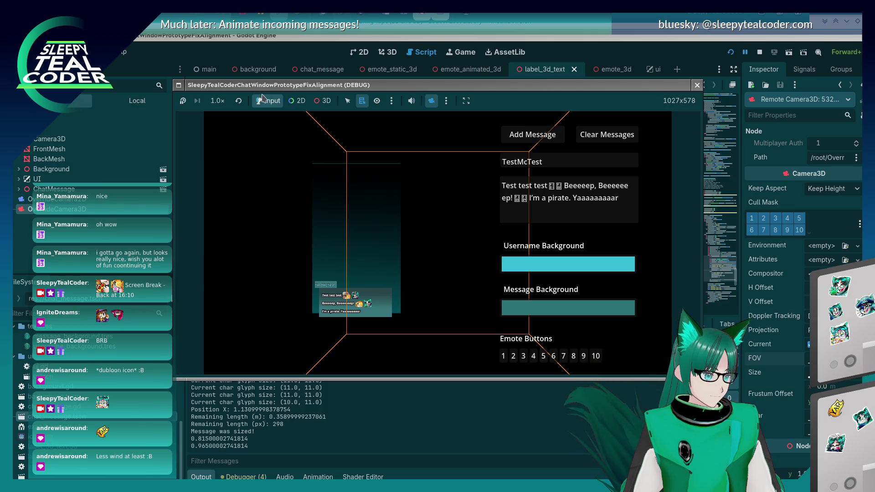
click(321, 101)
scroll(327, 305, up, 2)
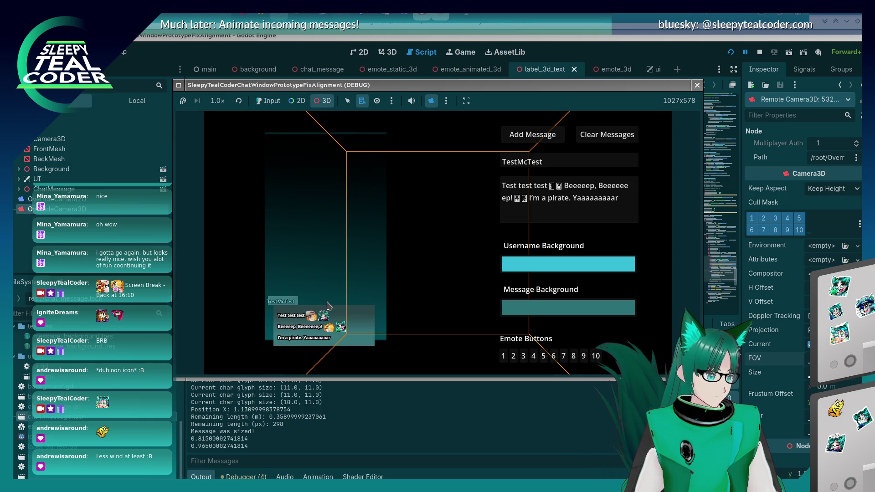
scroll(347, 267, up, 2)
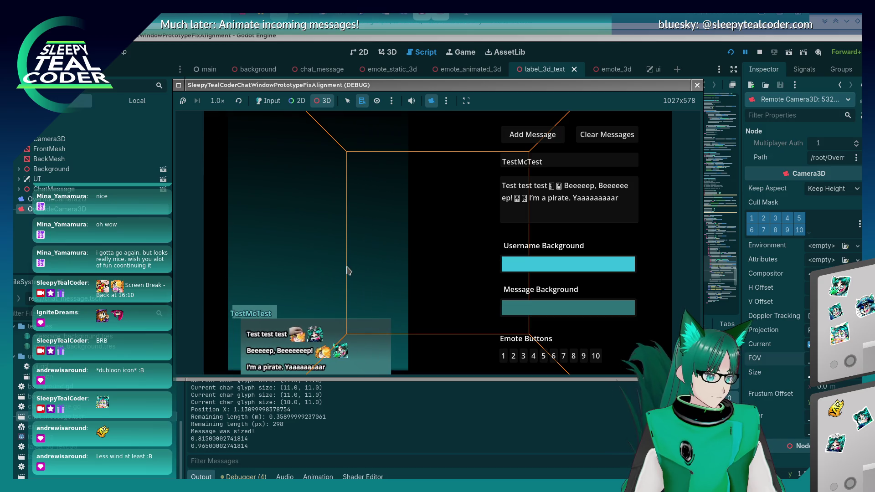
Lay the screen ruler along the test message's first wrapped line, then return to the editor
key(alt+Tab)
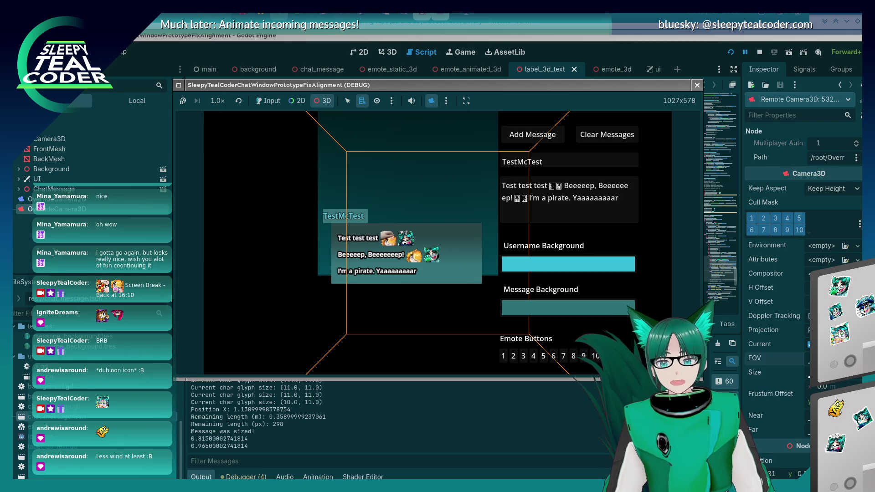
drag(627, 256, 452, 260)
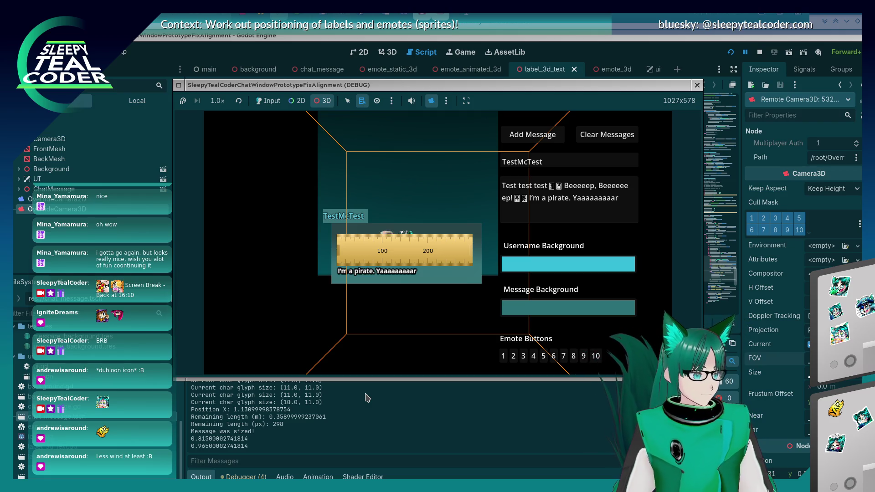
mouse_move(382, 252)
mouse_down()
mouse_move(376, 302)
mouse_move(389, 262)
mouse_move(382, 250)
mouse_up()
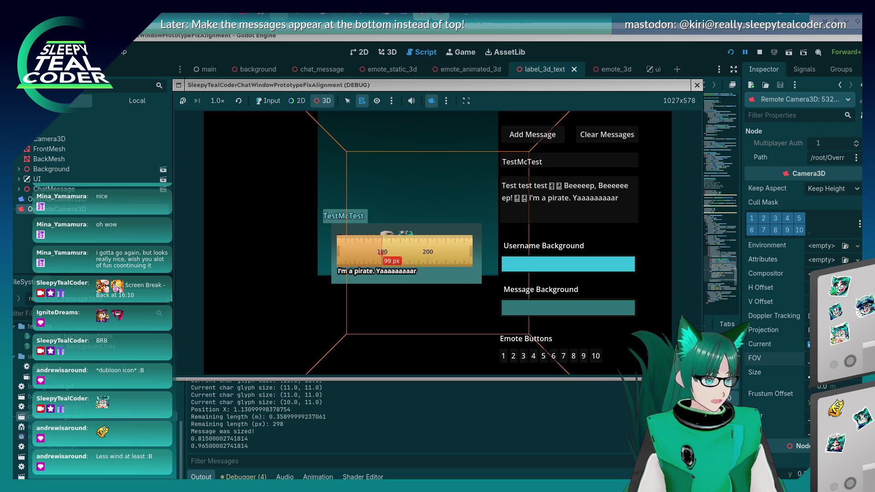
drag(383, 252, 383, 254)
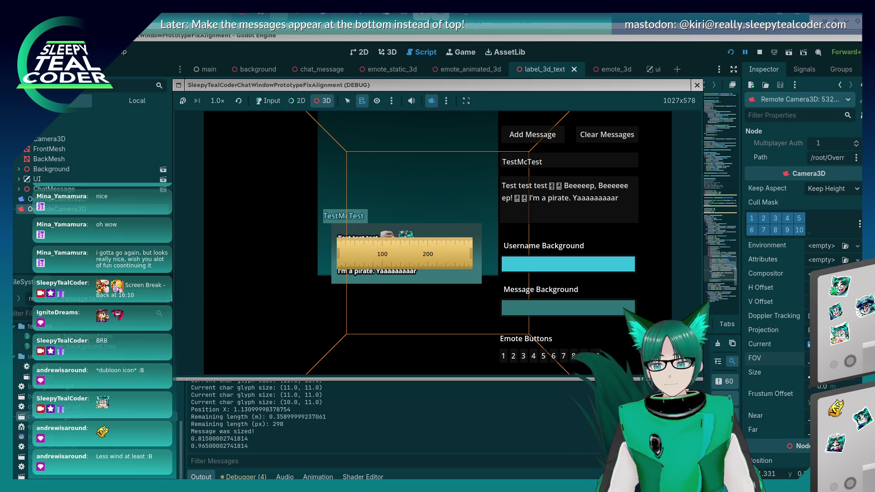
mouse_move(432, 244)
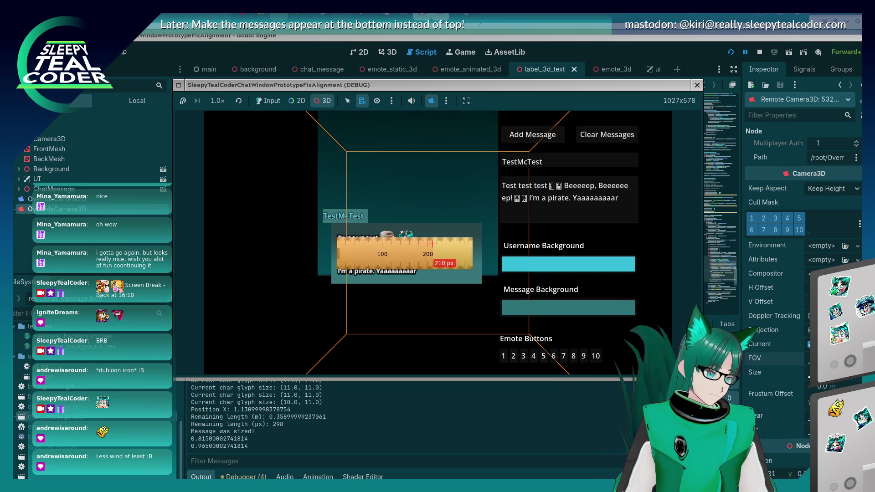
click(571, 39)
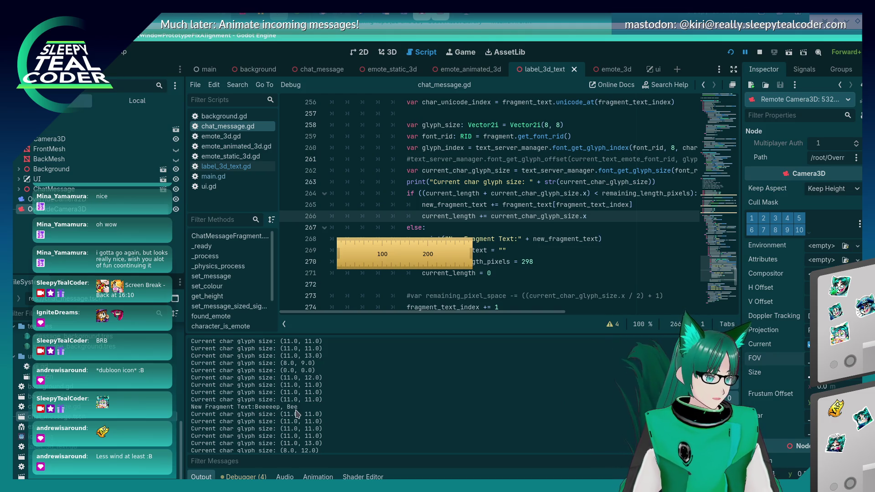
Read the test message's second wrapped line at about 78 px, then open label_3d_text.gd
key(alt+Tab)
key(alt+Tab)
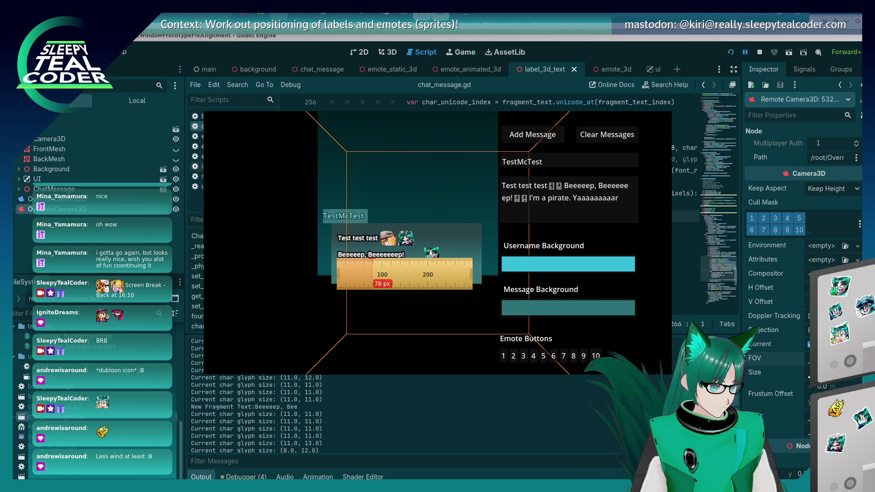
click(455, 103)
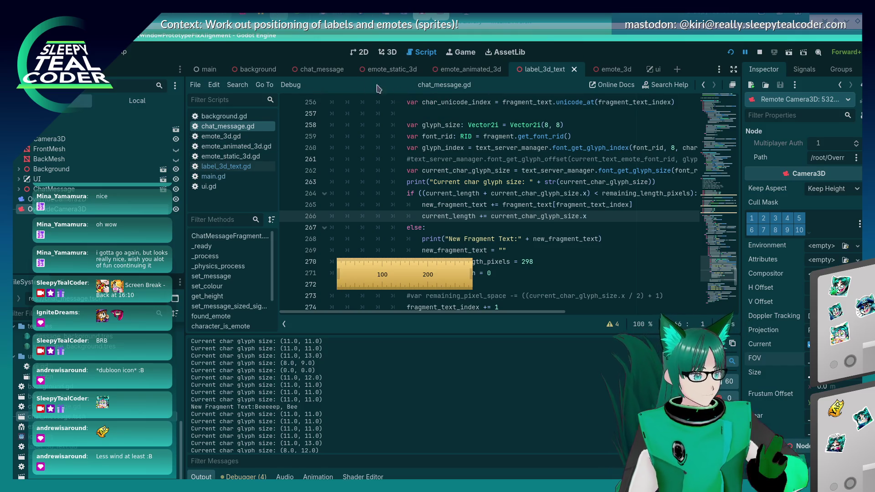
click(269, 166)
Select the Text label in the 3D scene and look through its font settings in the Inspector
click(388, 52)
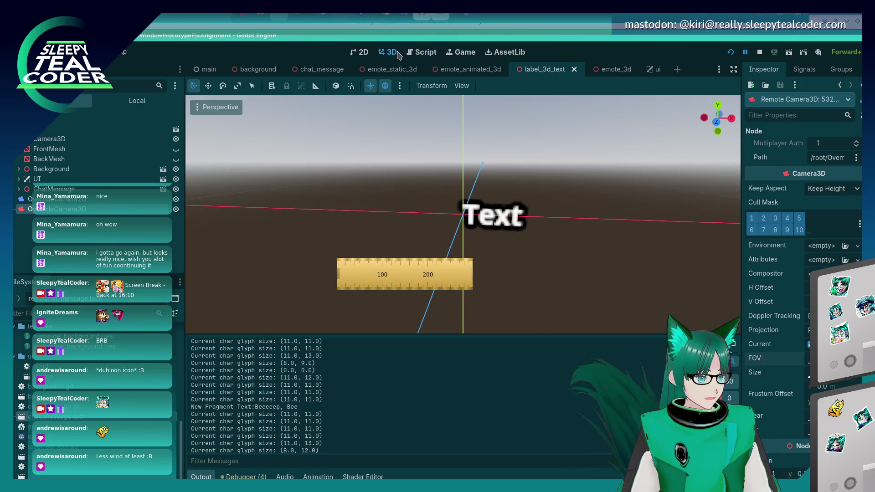
click(495, 215)
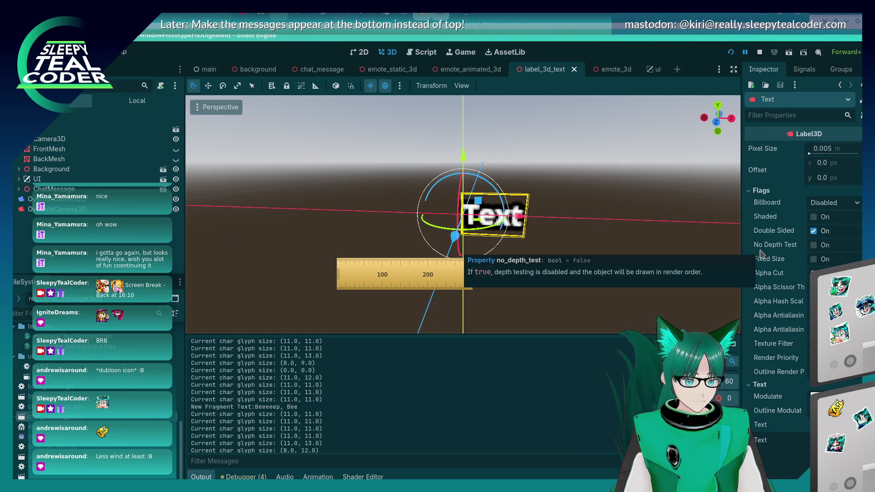
scroll(764, 264, down, 6)
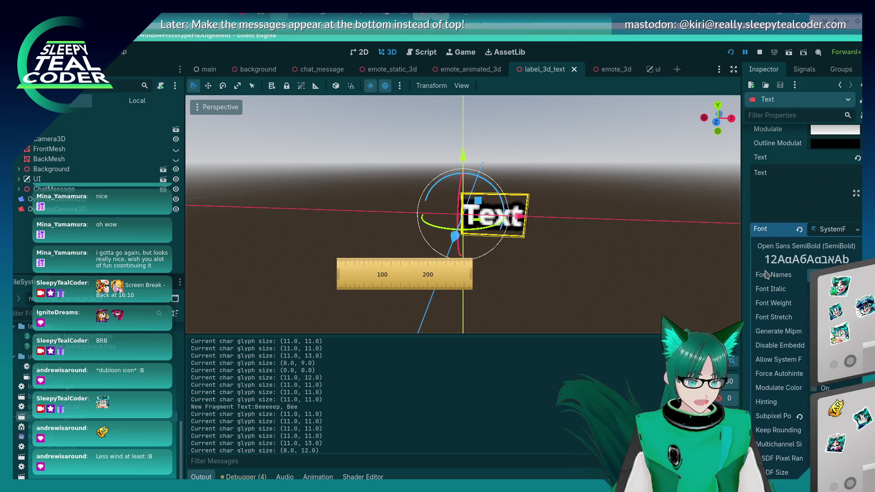
scroll(768, 274, down, 2)
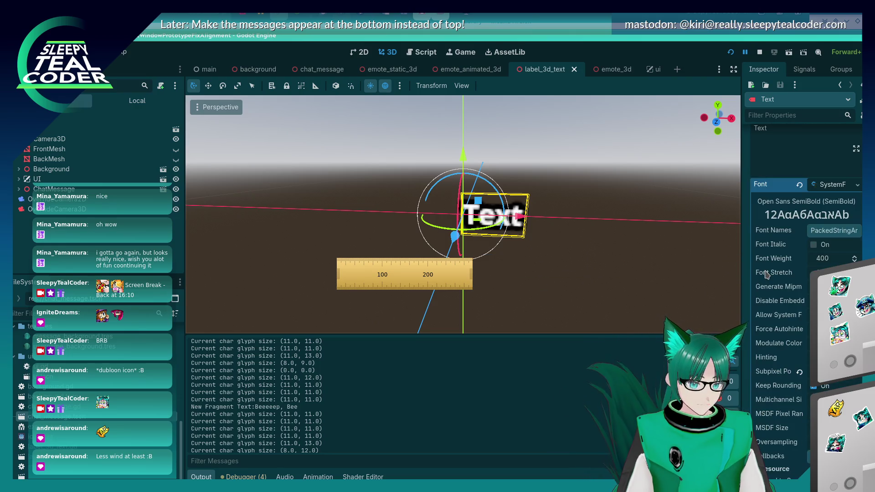
scroll(767, 273, up, 5)
scroll(768, 274, down, 8)
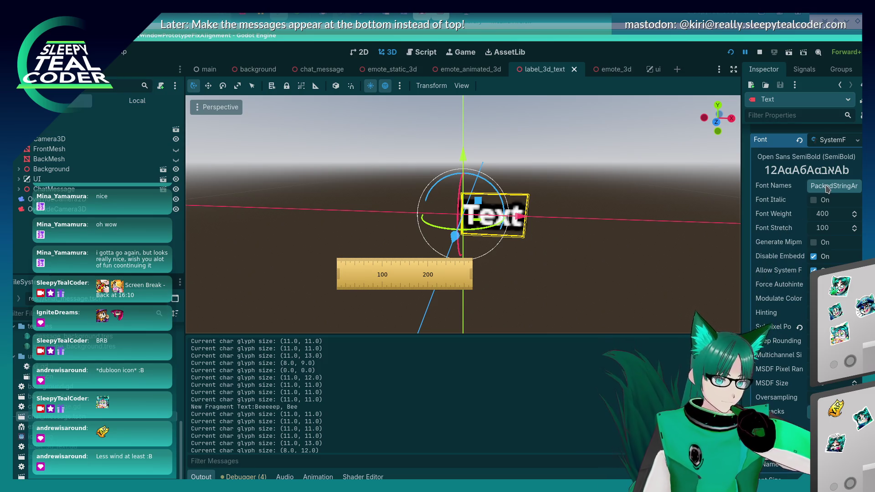
scroll(775, 301, up, 10)
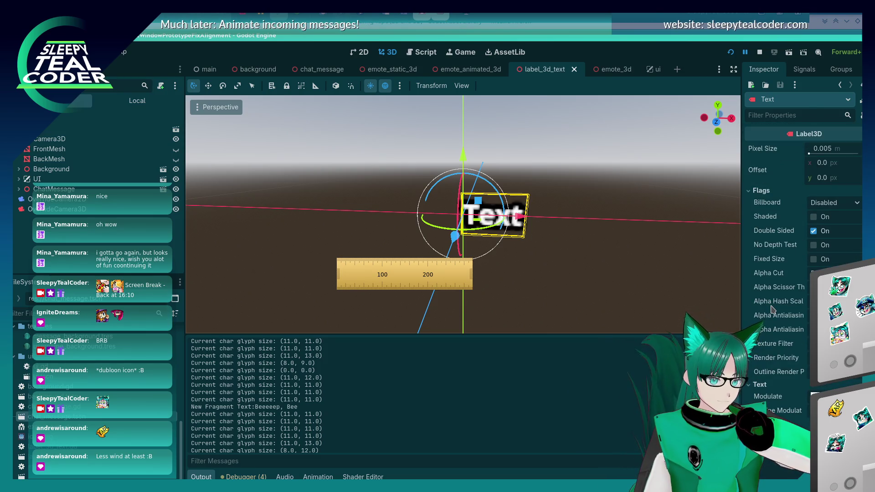
scroll(772, 308, down, 15)
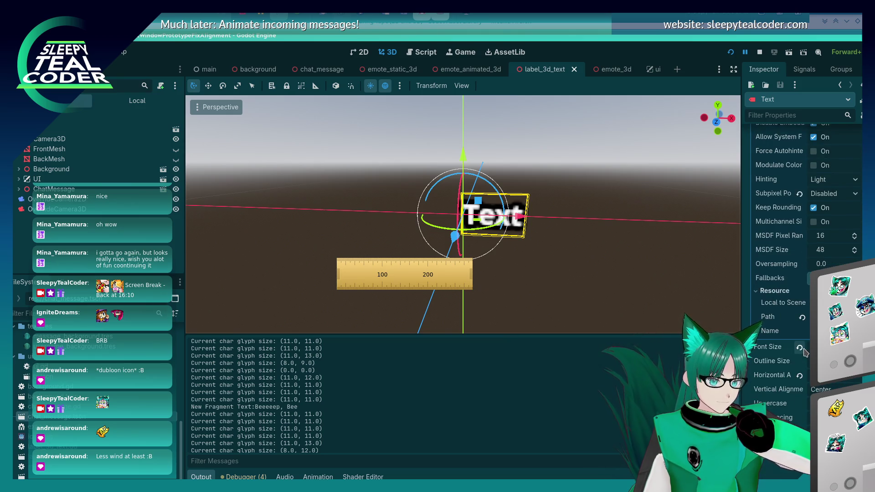
Revert the label's Font Size, undo that to keep the original size, and reselect the label
click(802, 349)
click(681, 318)
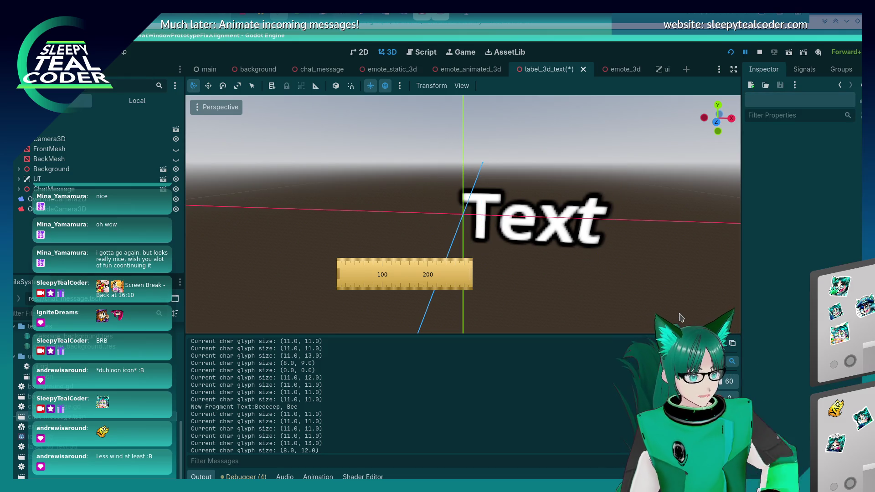
key(ctrl+z)
click(503, 235)
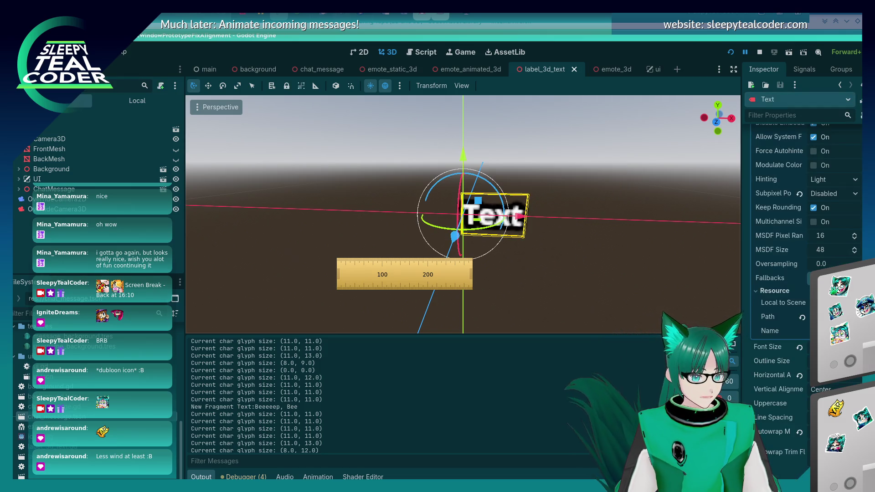
click(428, 54)
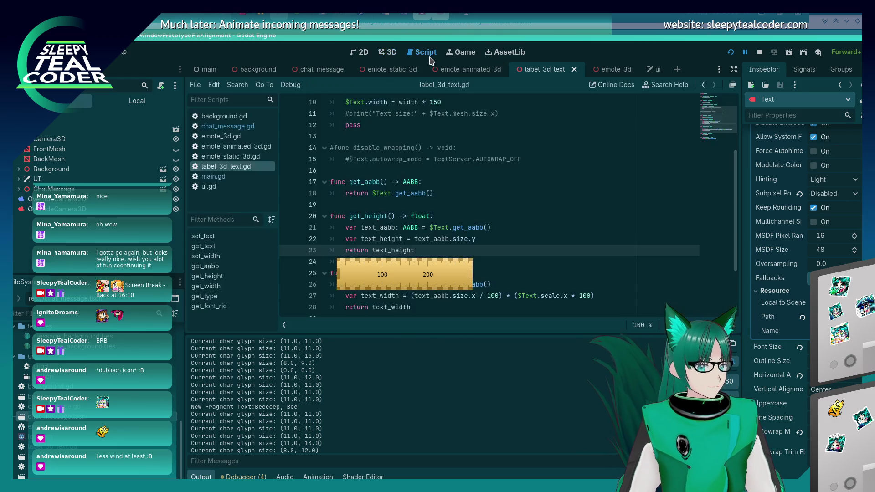
Change line 258's glyph size from Vector2i(8, 8) to Vector2i(14, 14), save, then switch back to the game
scroll(486, 198, down, 3)
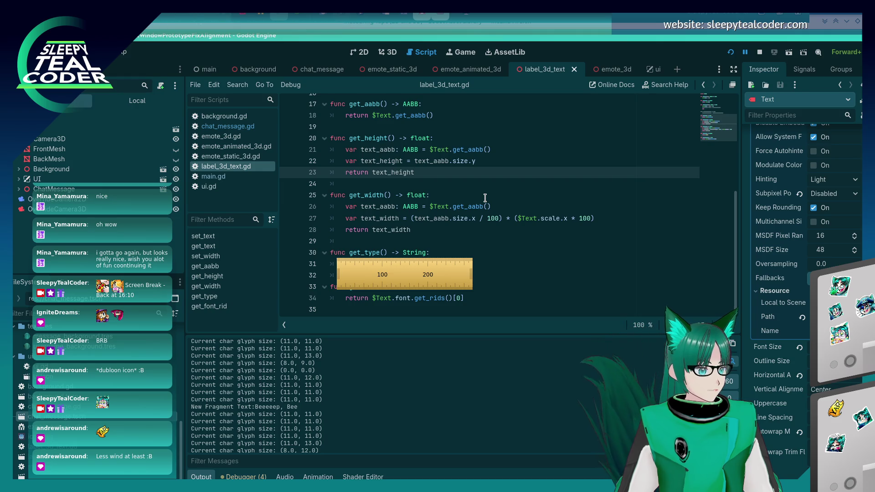
click(228, 126)
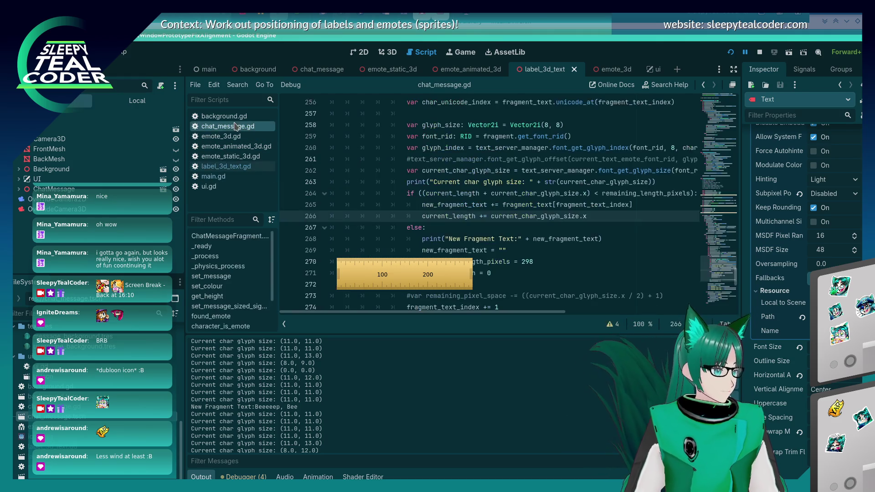
scroll(530, 185, up, 2)
click(543, 193)
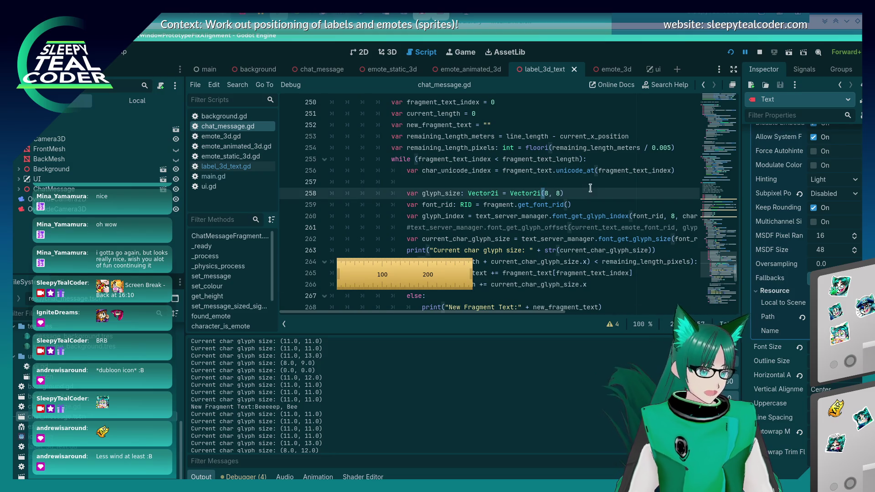
key(Delete)
text(14)
key(Right)
key(Right)
key(ctrl+s)
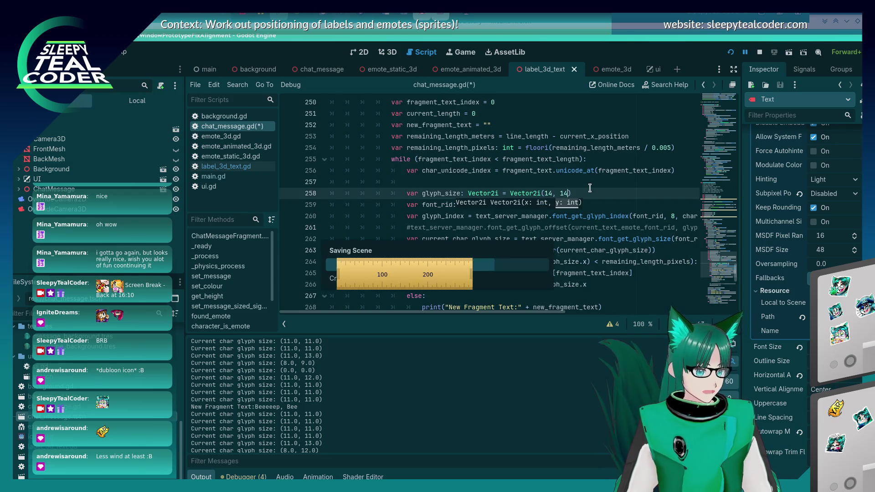
key(Up)
key(Up)
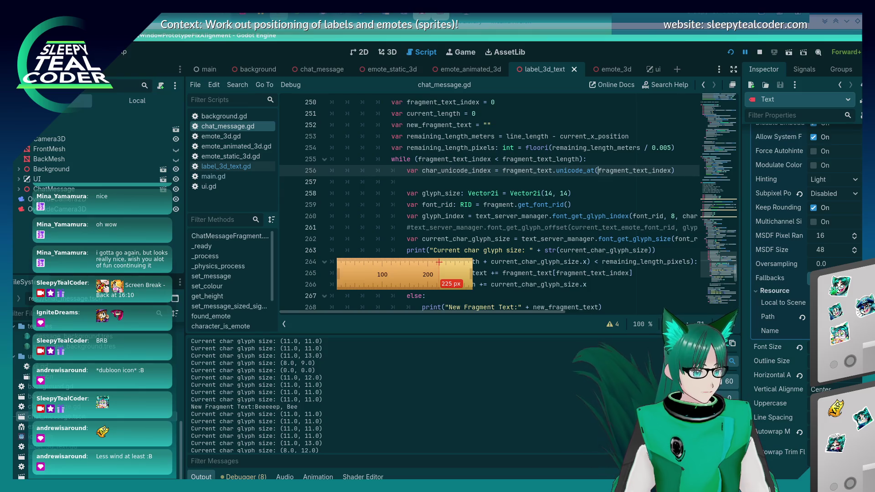
key(alt+Tab)
key(alt+Tab)
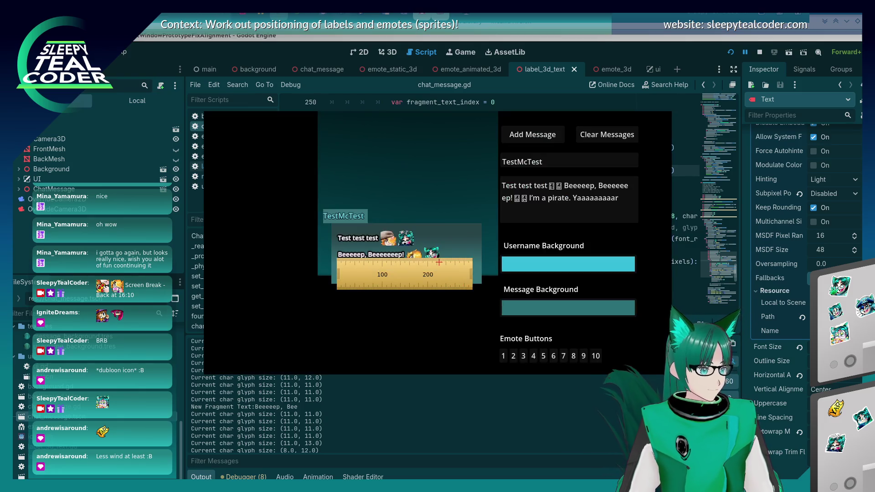
key(alt+Tab)
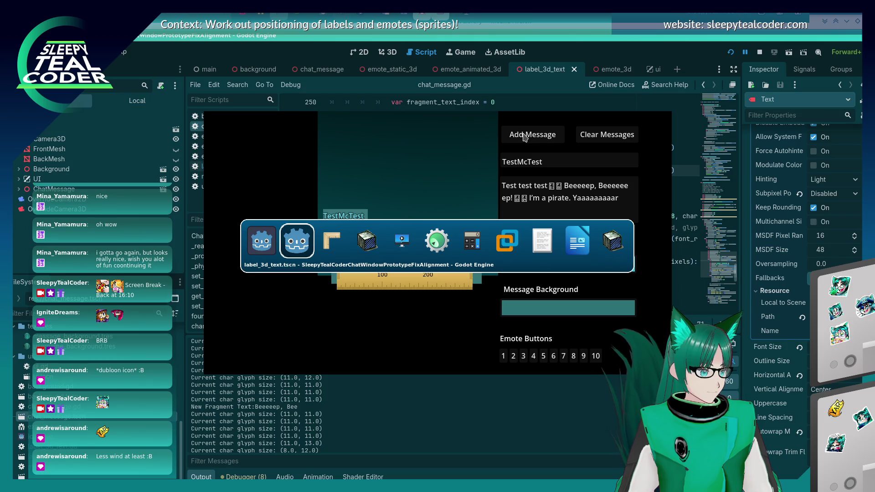
key(alt+Tab)
key(alt+Tab)
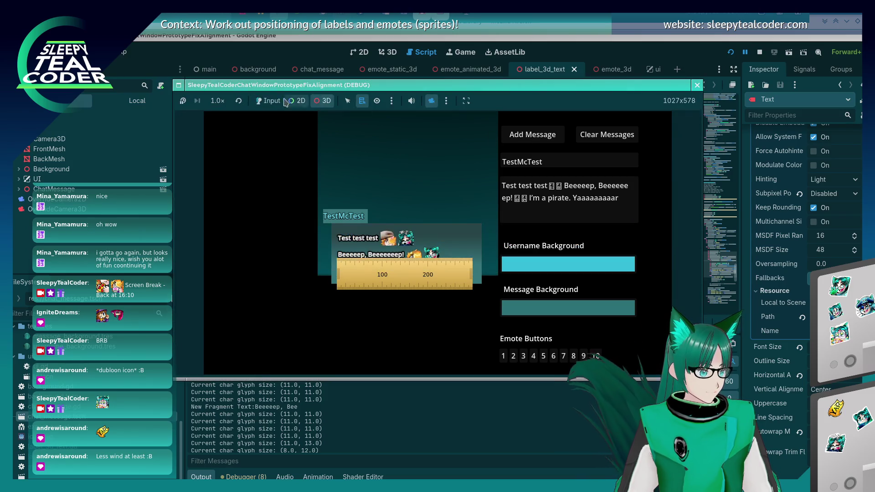
Add another TestMcTest message and check the new glyph sizes (12.0, 20.0) and (21.0, 18.0) in the output log
click(536, 143)
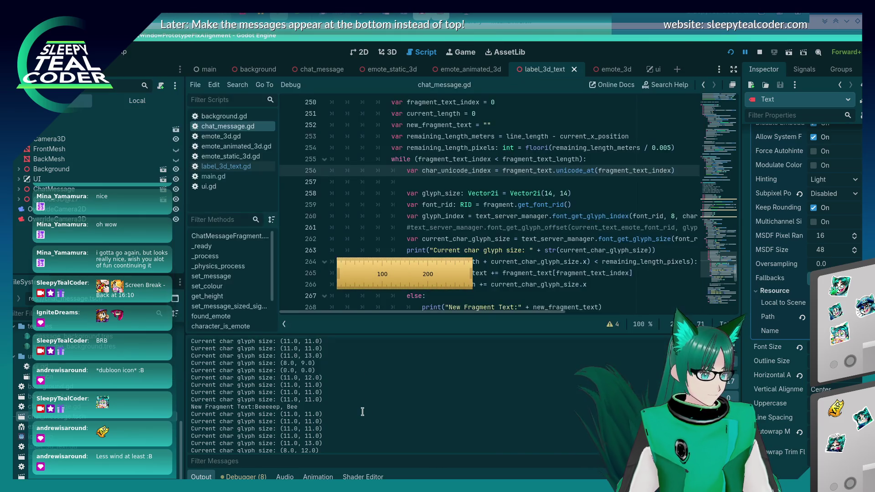
click(362, 412)
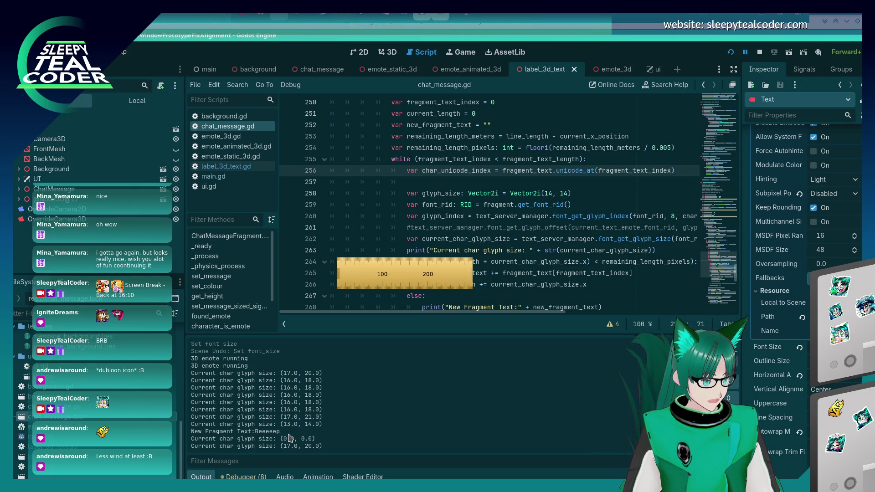
mouse_move(240, 388)
mouse_down()
mouse_move(301, 435)
mouse_move(342, 442)
mouse_up()
Measure the wrapped line's width with KRuler, then close the running game with F8
key(alt+Tab)
key(alt+Tab)
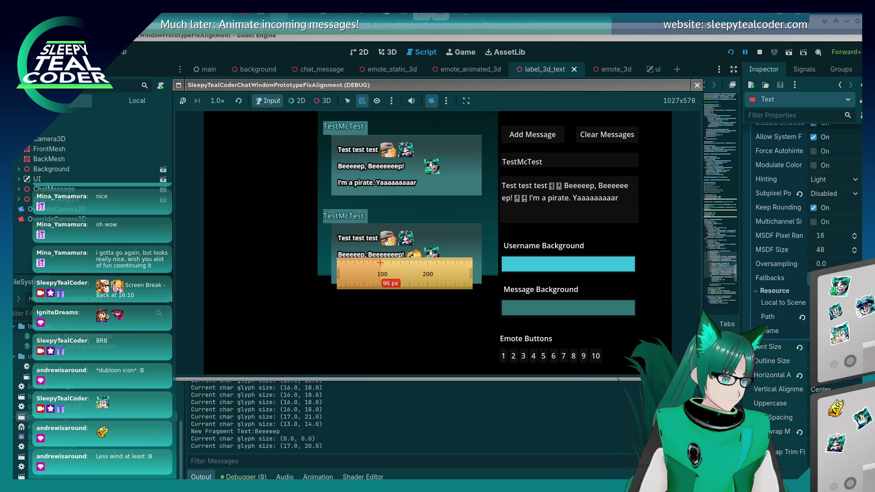
click(370, 259)
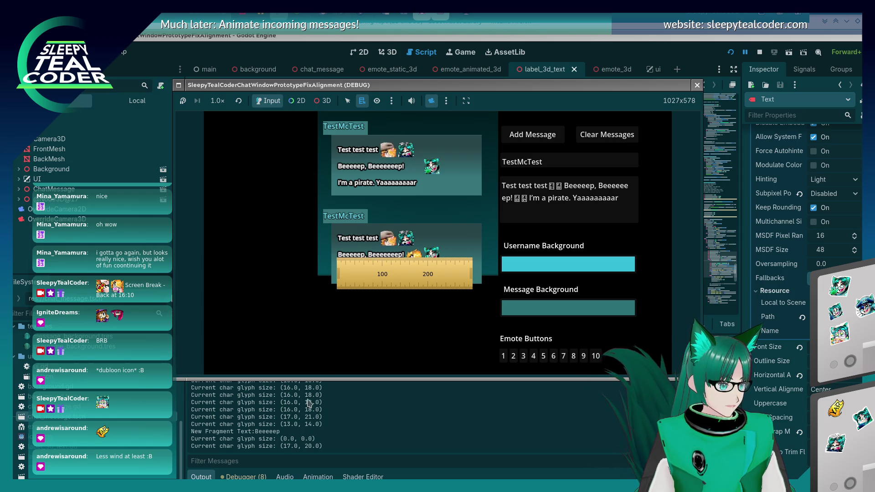
key(F8)
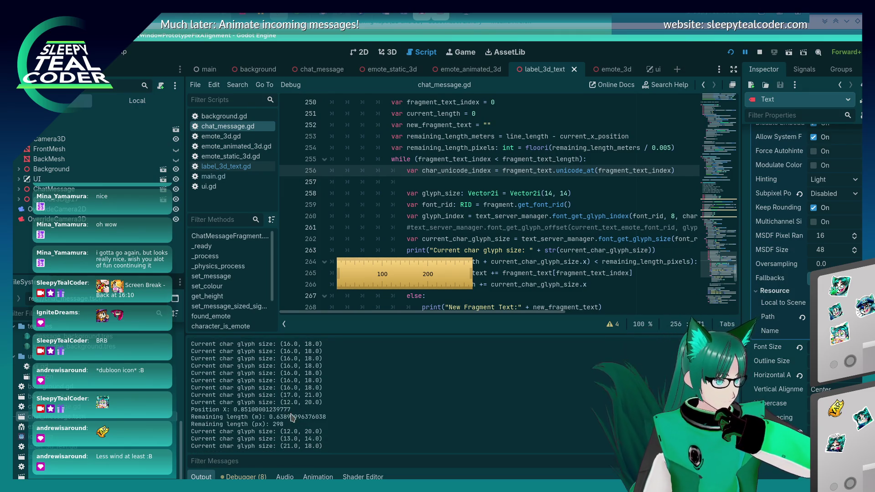
Set glyph_size on line 258 to Vector2i(12, 12), save, and add a chat message in the game
scroll(292, 417, up, 5)
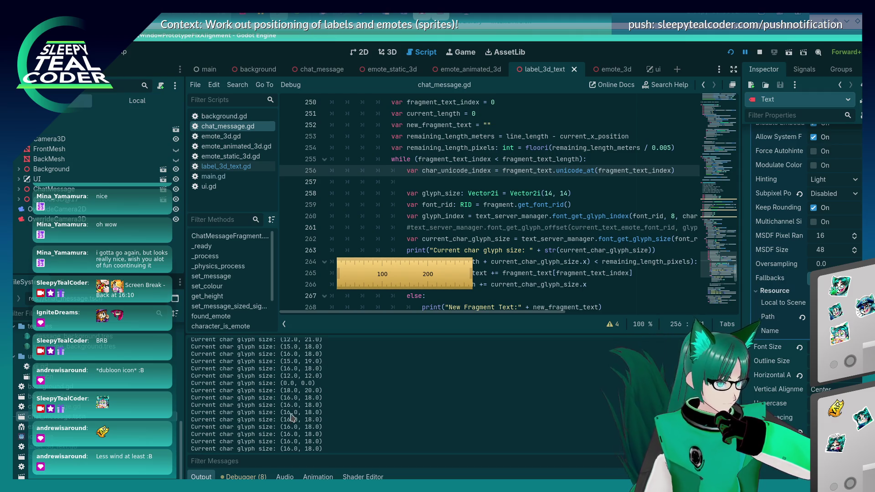
scroll(292, 417, up, 3)
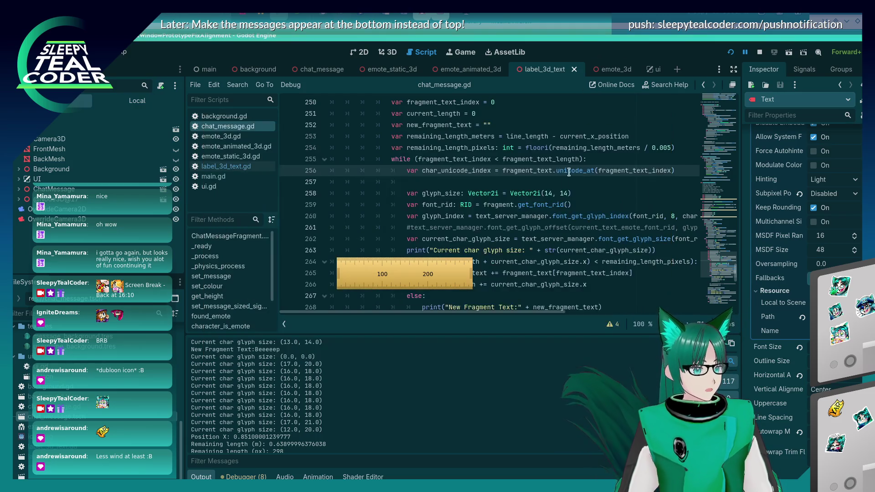
click(550, 193)
text(2)
key(Right)
key(Right)
key(Right)
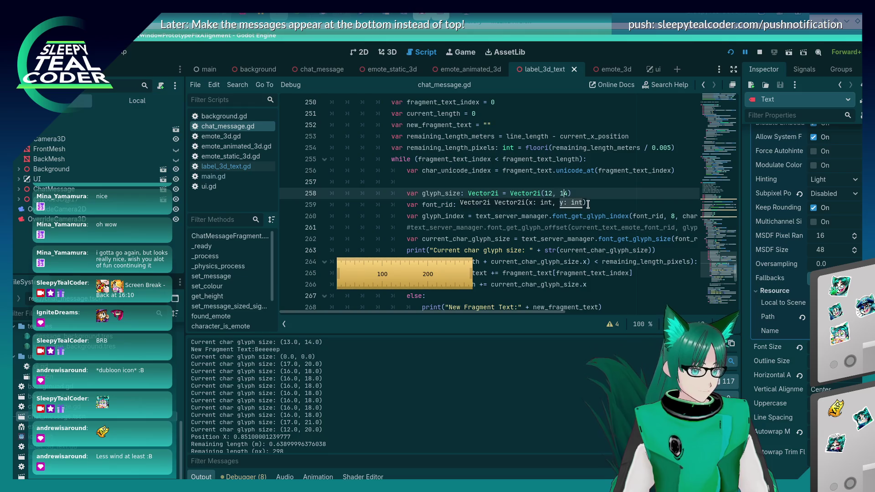
click(423, 414)
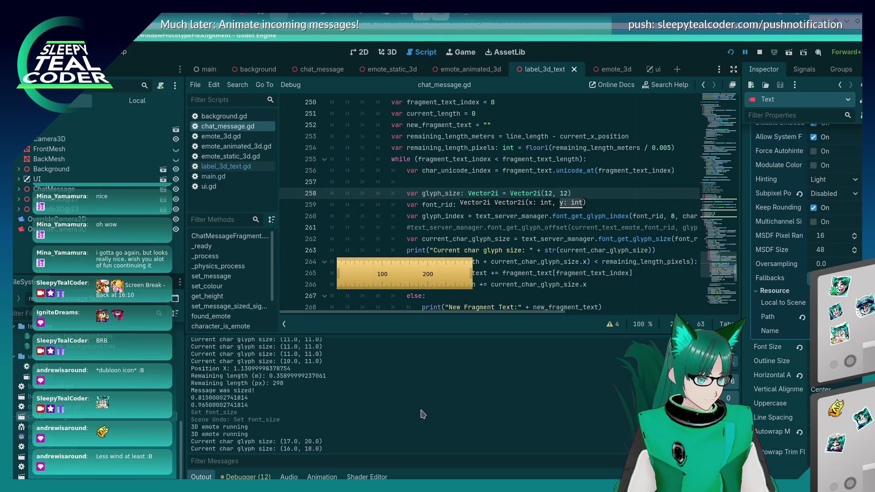
key(ctrl+s)
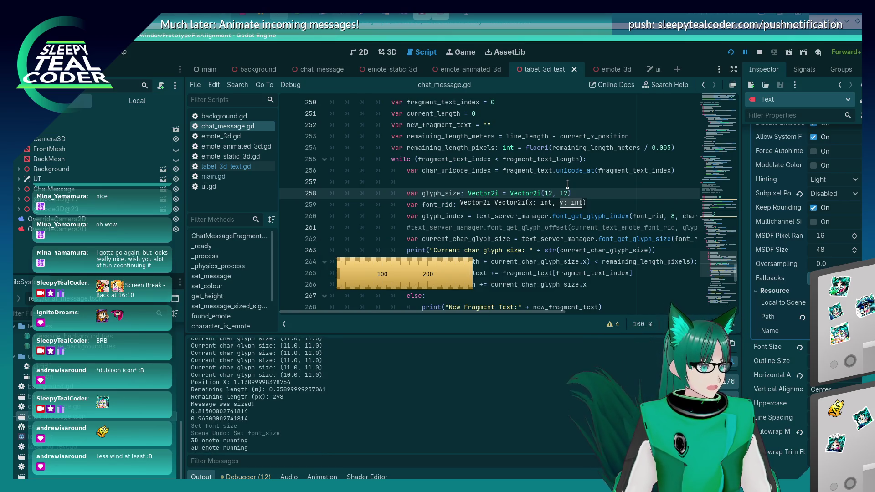
key(alt+Tab)
click(534, 135)
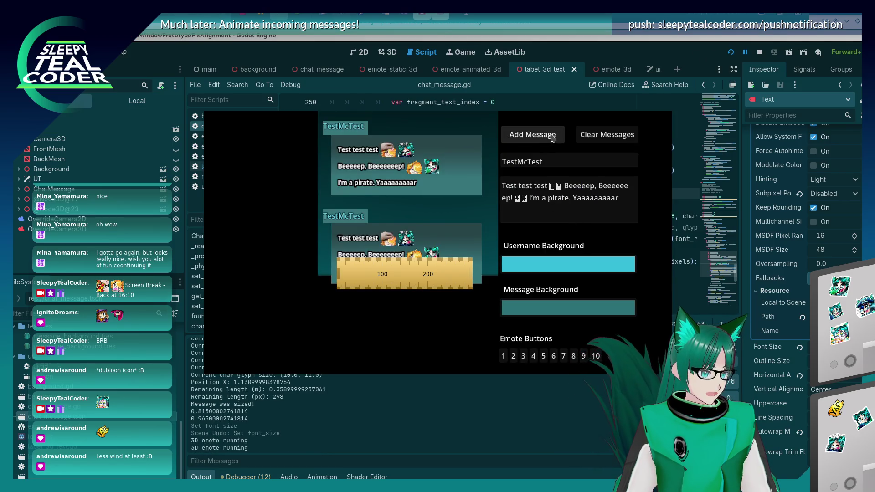
Measure the newly wrapped message line with KRuler and highlight the new fragment lines in the output log
click(401, 440)
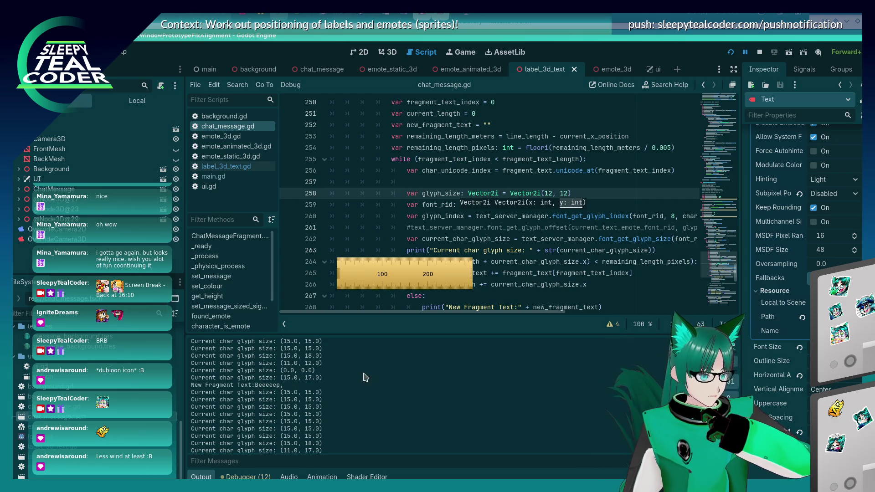
key(alt+Tab)
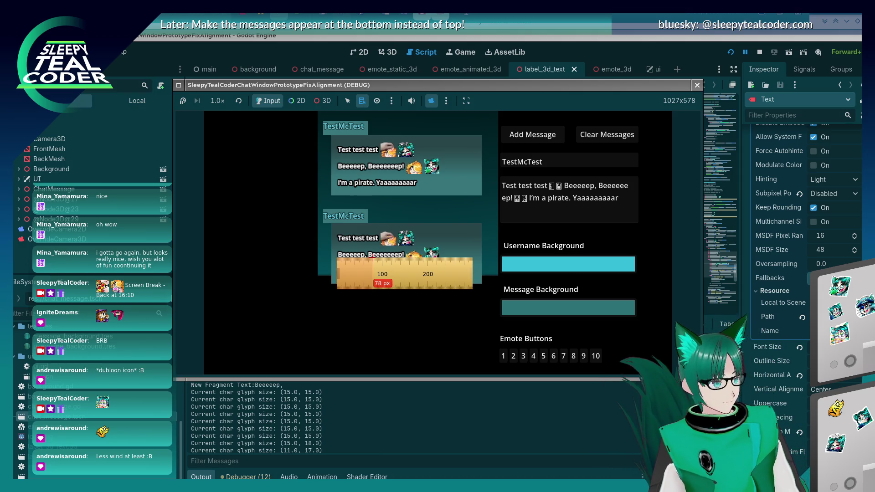
drag(373, 258, 369, 258)
drag(306, 409, 266, 375)
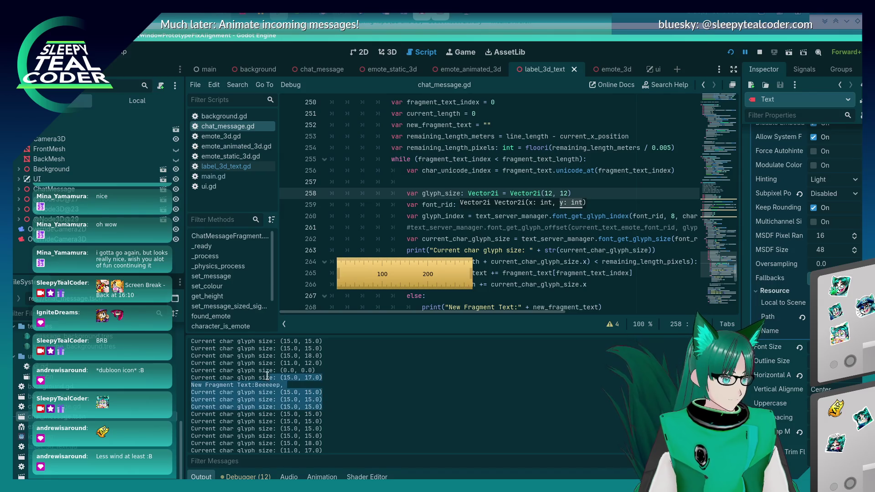
click(271, 385)
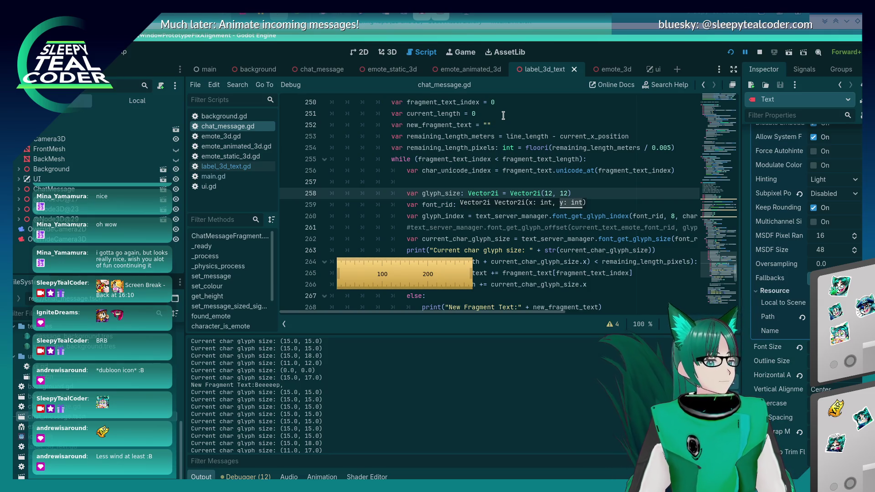
click(511, 217)
scroll(511, 222, down, 1)
scroll(511, 222, down, 2)
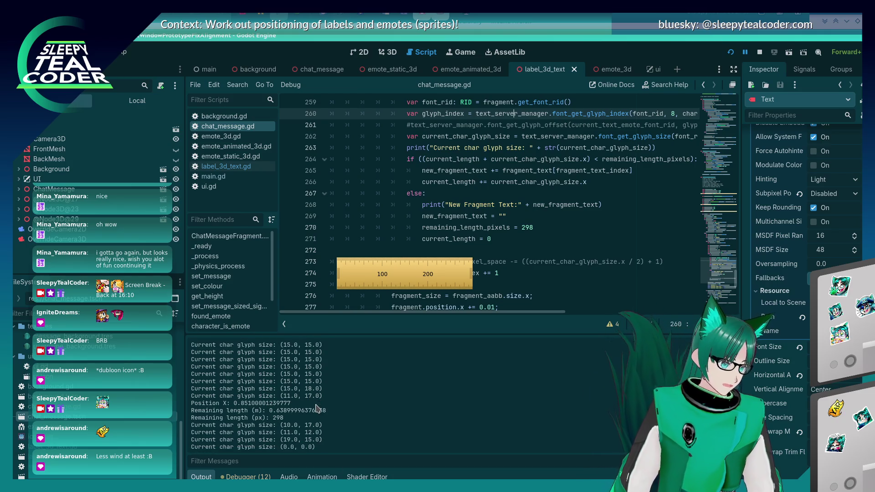
scroll(318, 405, up, 2)
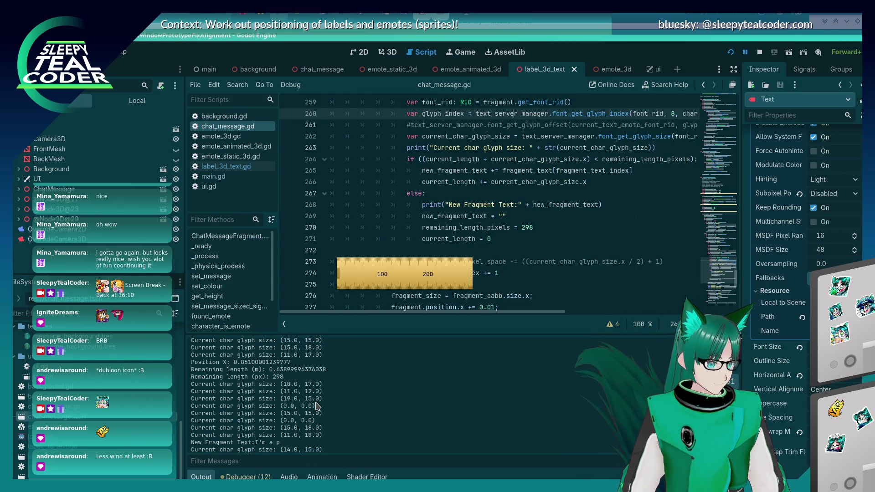
scroll(317, 406, up, 2)
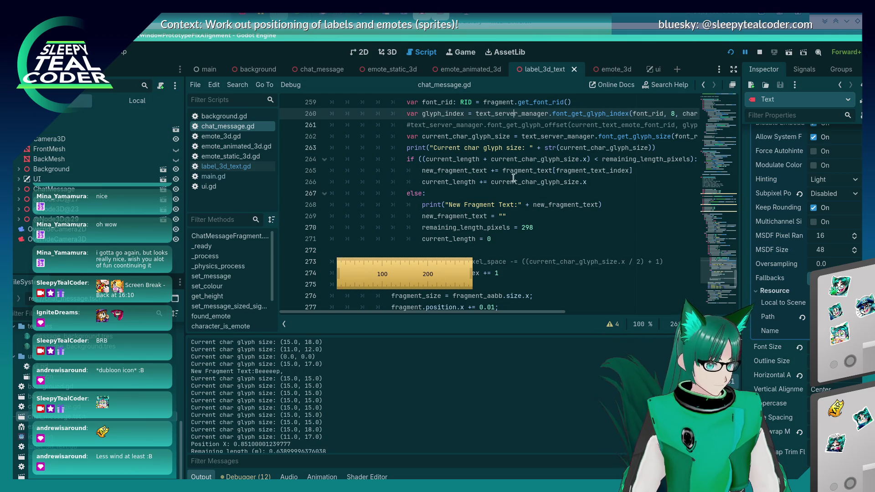
scroll(500, 214, up, 3)
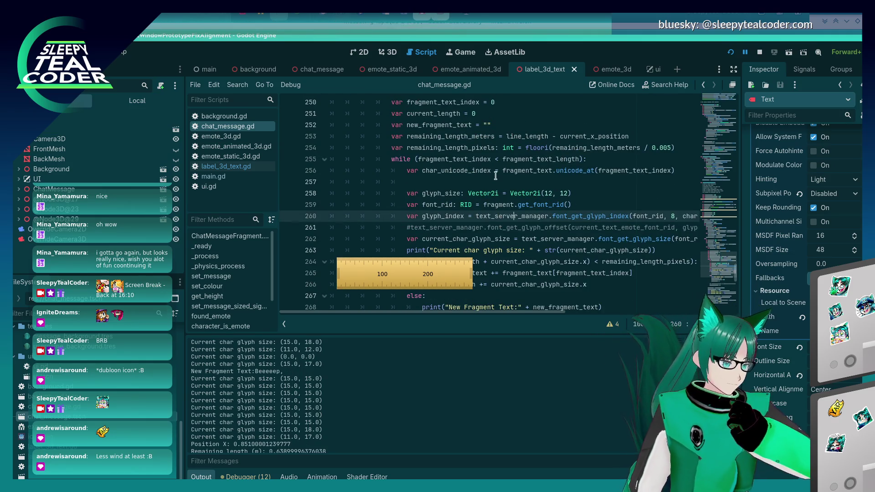
scroll(496, 175, down, 2)
scroll(496, 175, down, 1)
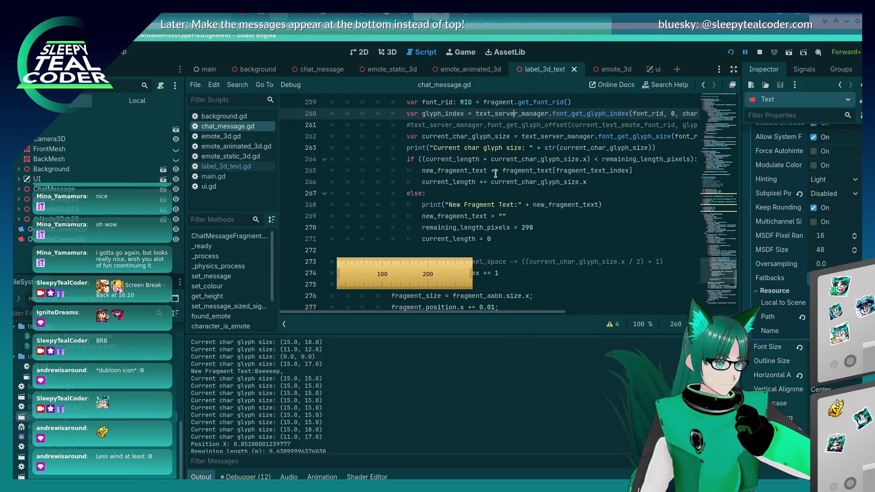
click(641, 203)
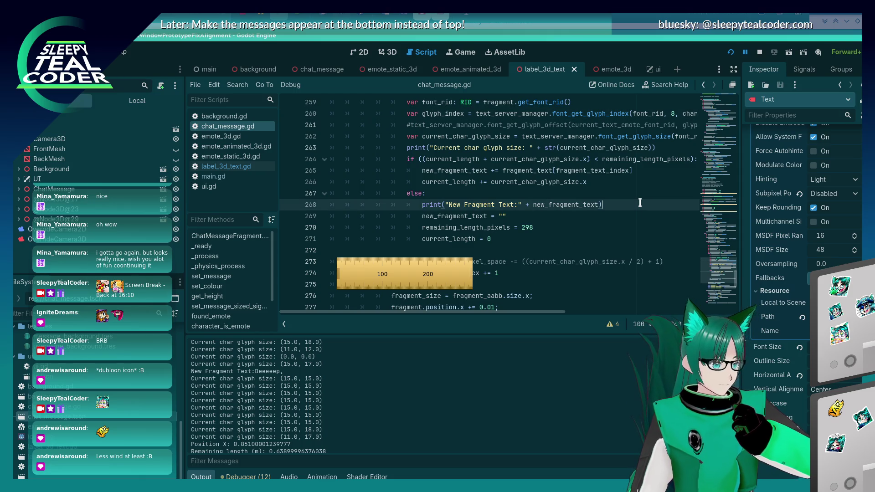
key(shift+Home)
scroll(580, 201, up, 3)
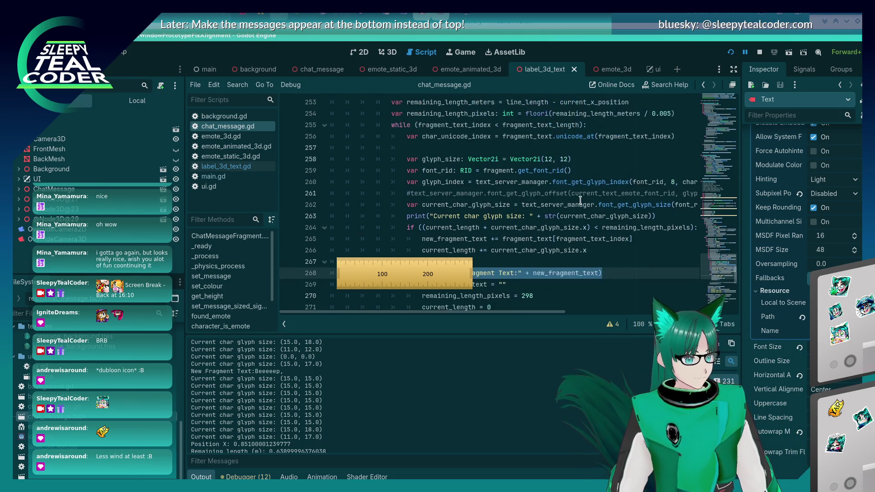
scroll(579, 194, down, 5)
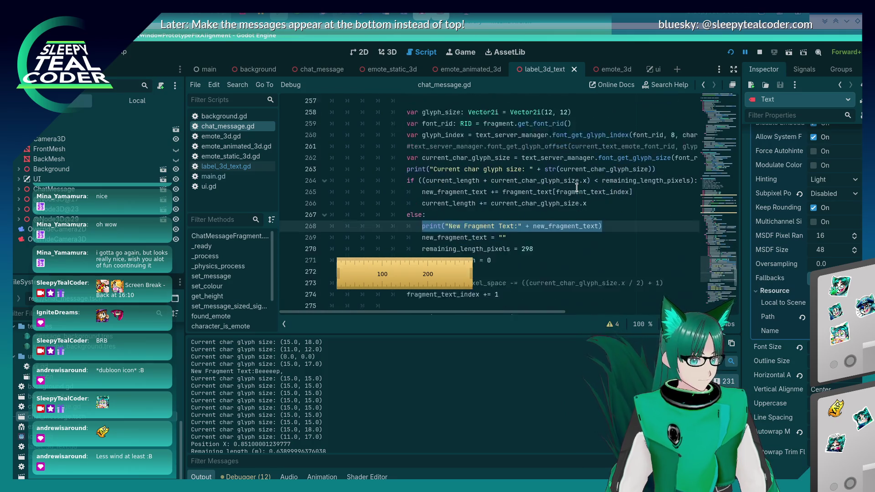
scroll(577, 187, up, 2)
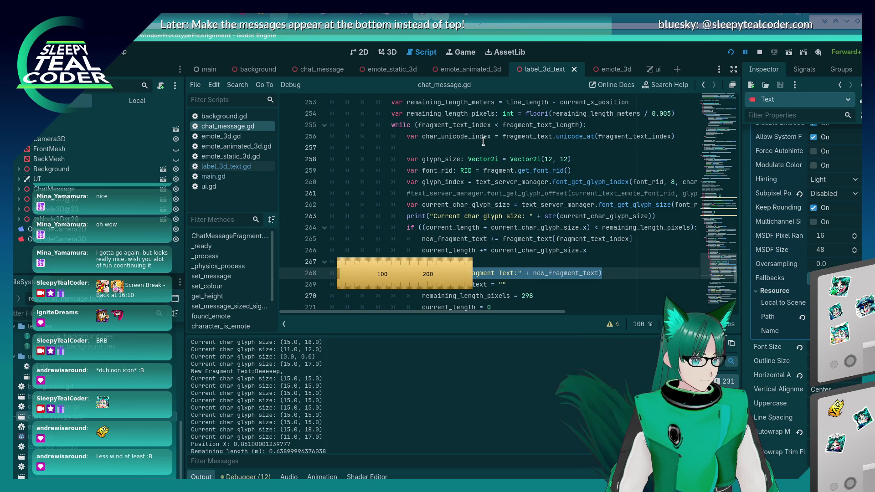
scroll(407, 229, down, 2)
click(408, 229)
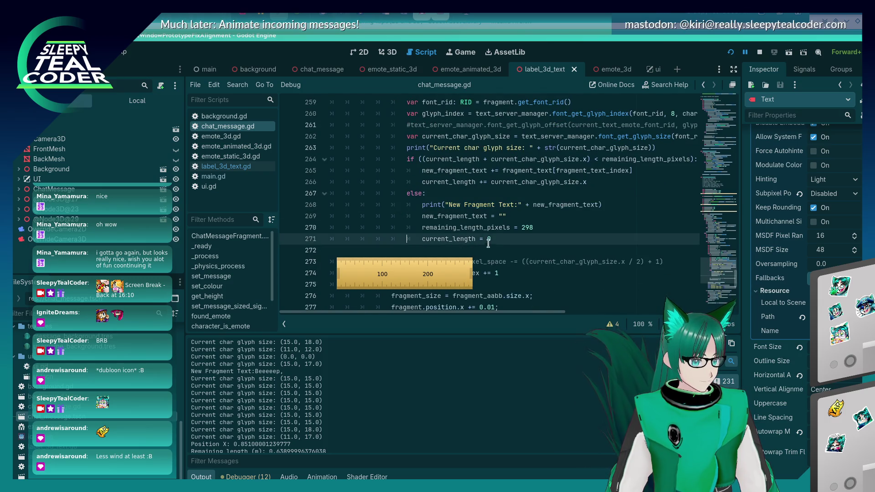
scroll(503, 238, up, 3)
scroll(504, 237, down, 2)
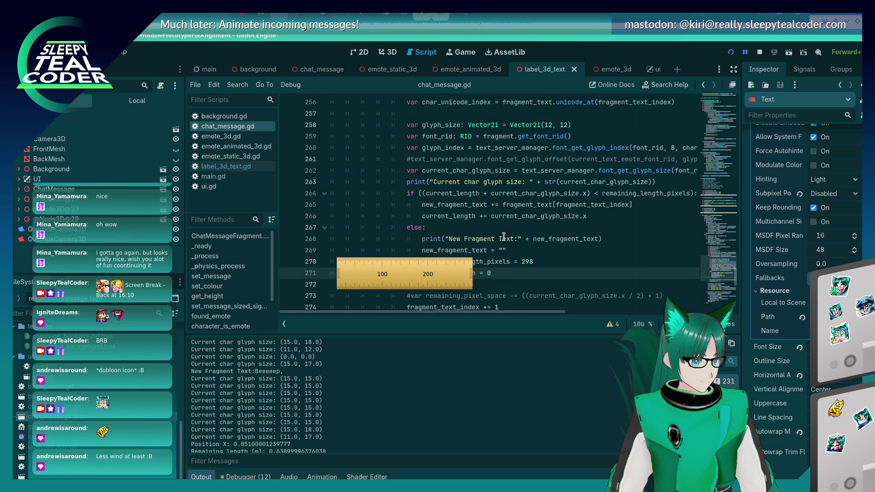
scroll(504, 236, down, 1)
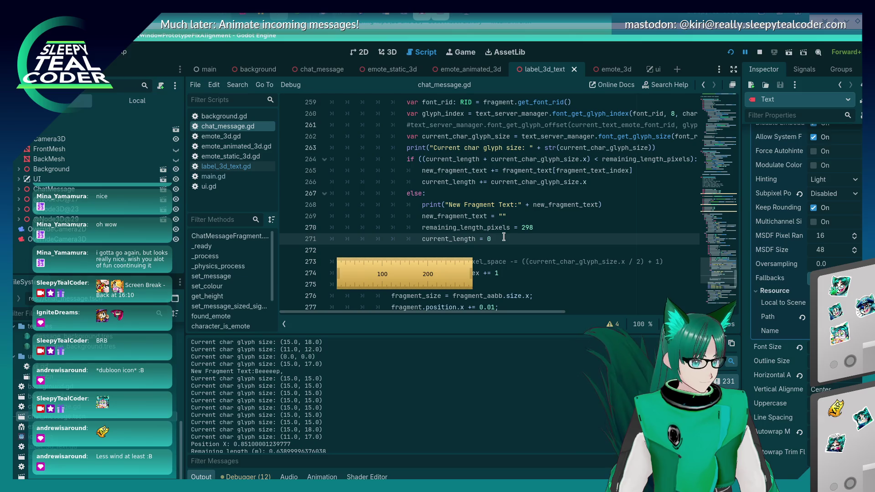
scroll(441, 204, up, 3)
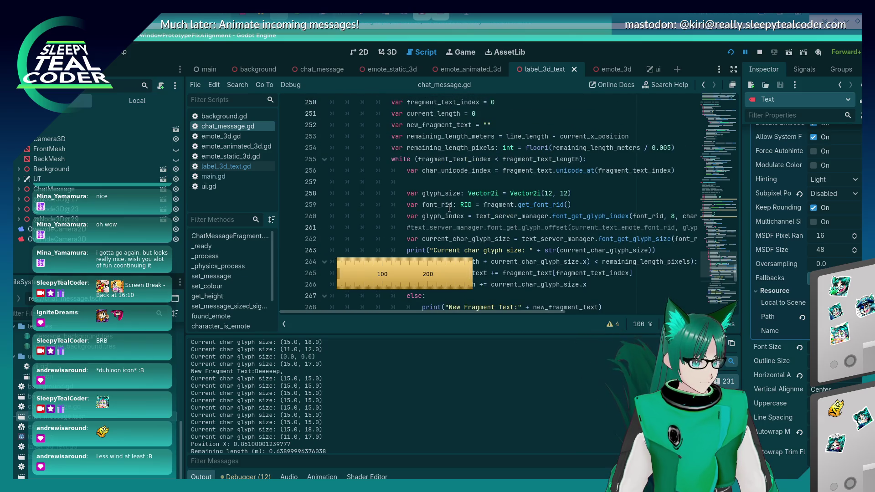
scroll(479, 223, down, 4)
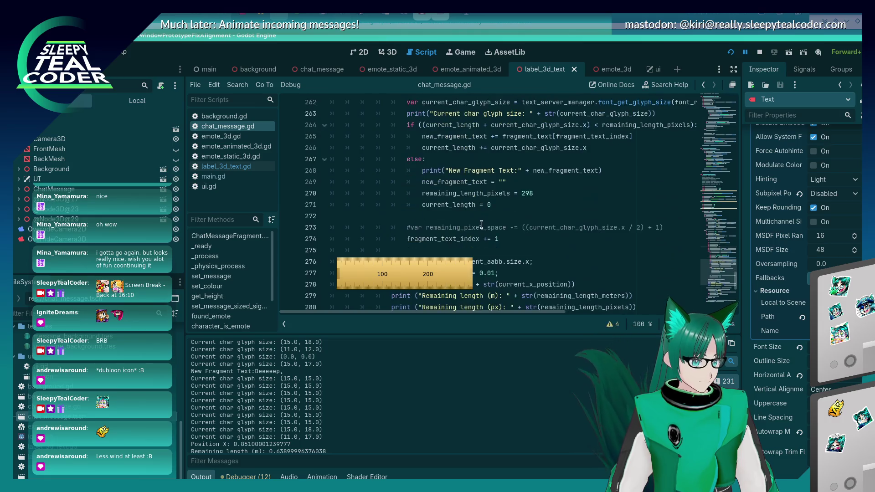
Add print("New Fragment Text: " + new_fragment_text) on a new line after line 271 and save
click(500, 205)
key(Return)
text(print("New F)
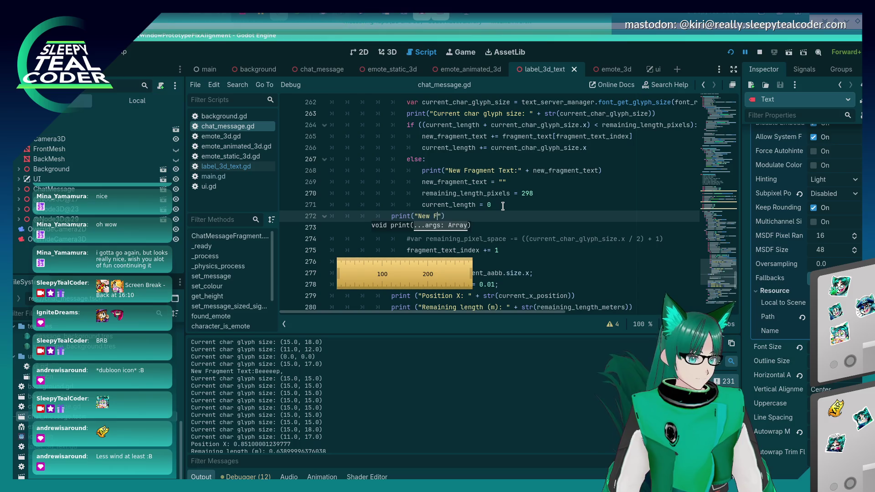
text(ragment Text: )
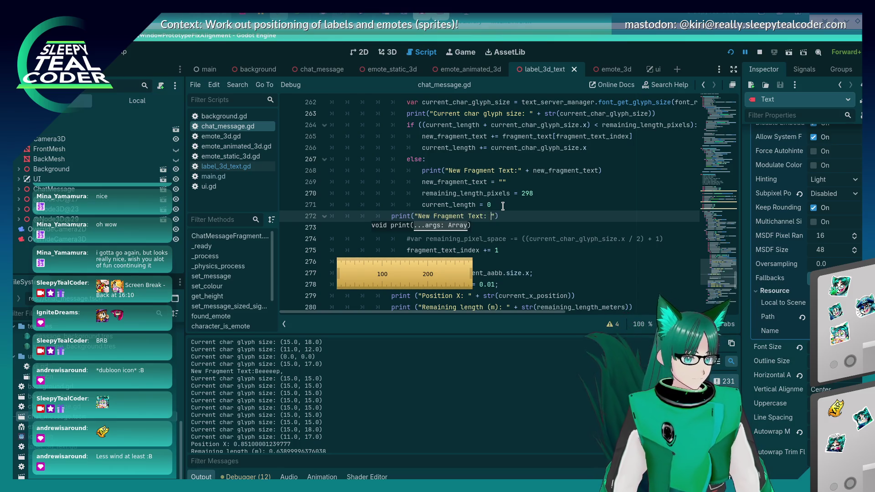
text(" + new_fragment_text)
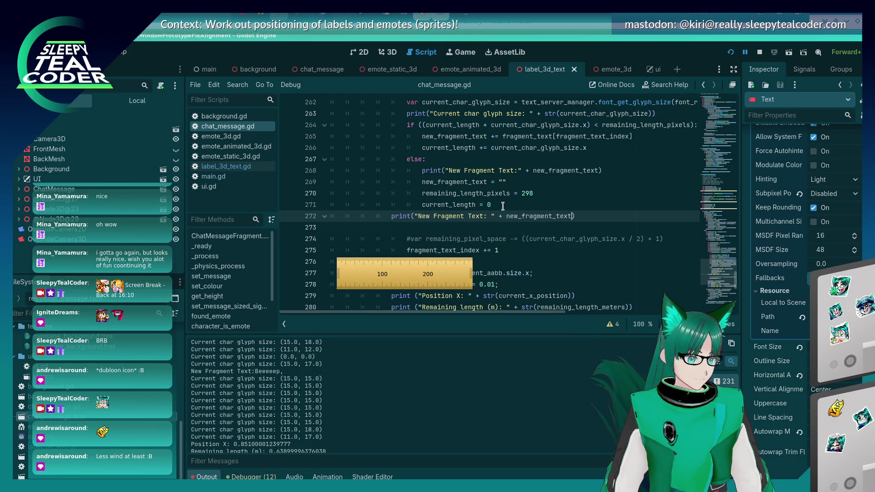
key(ctrl+s)
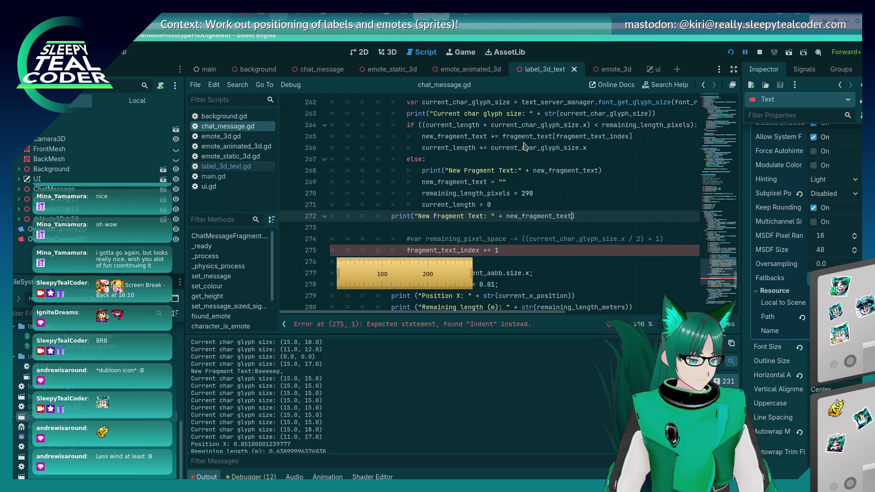
Move the print line to just below fragment_text_index += 1
click(507, 216)
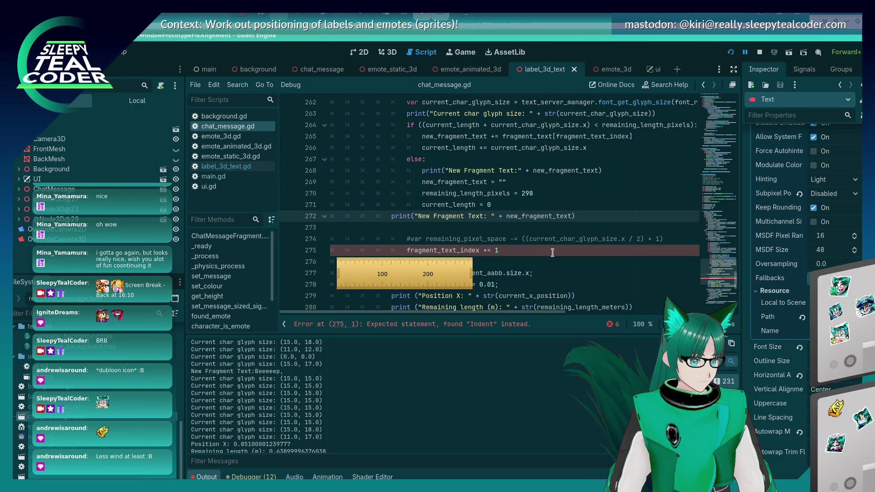
scroll(426, 231, up, 2)
scroll(426, 231, up, 2)
scroll(443, 225, down, 4)
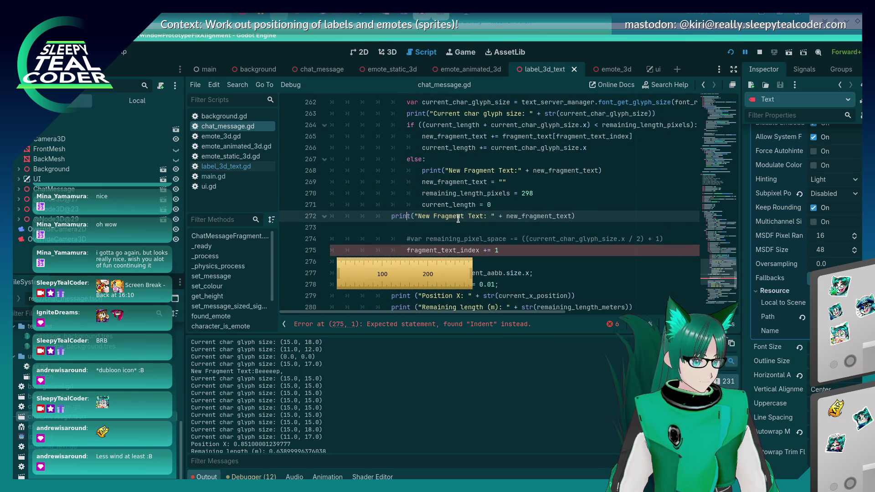
triple_click(459, 216)
key(ctrl+c)
key(BackSpace)
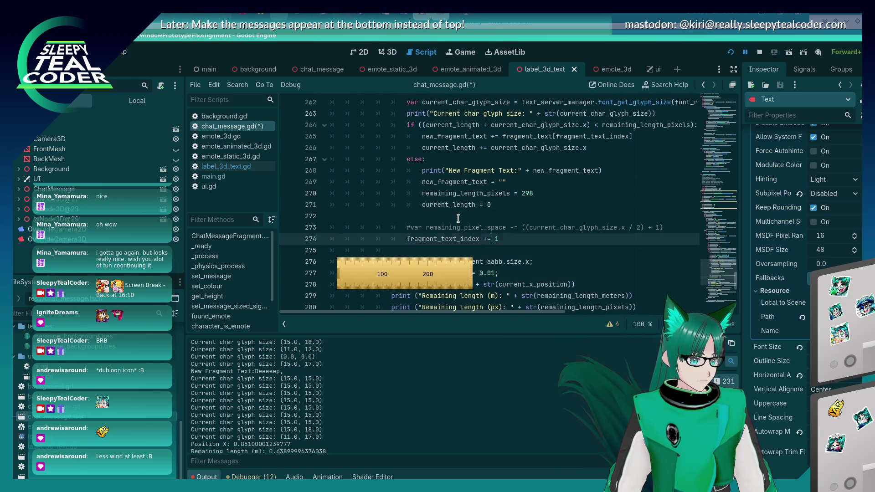
key(Down)
key(Return)
key(Return)
key(Up)
key(ctrl+v)
key(Up)
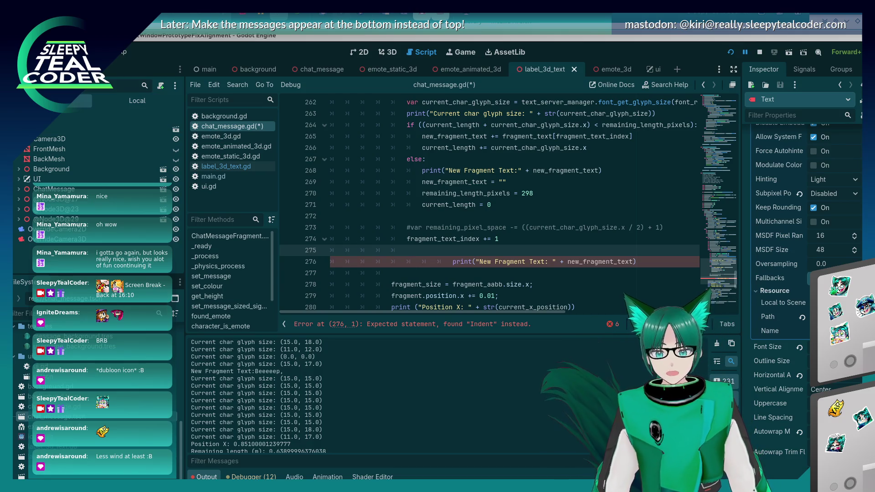
Unindent the pasted print line so it runs after the wrap loop, and save the script
click(464, 261)
key(Home)
key(BackSpace)
key(BackSpace)
key(BackSpace)
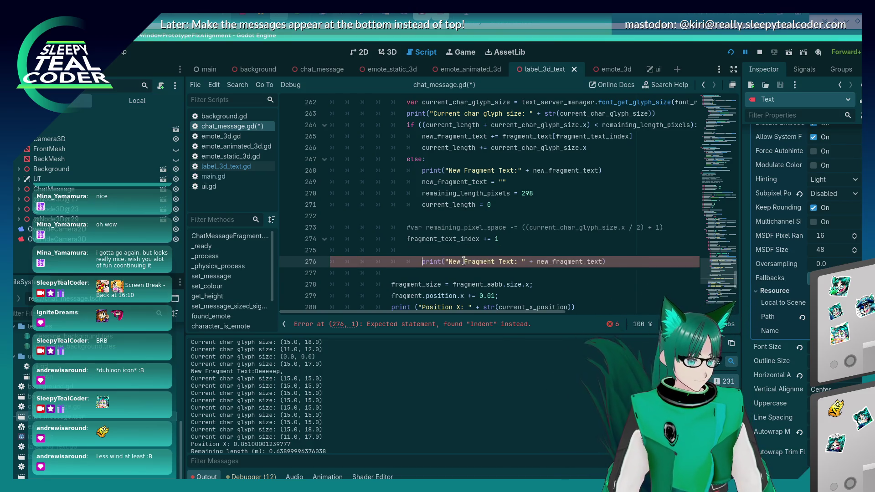
key(ctrl+s)
key(alt+Tab)
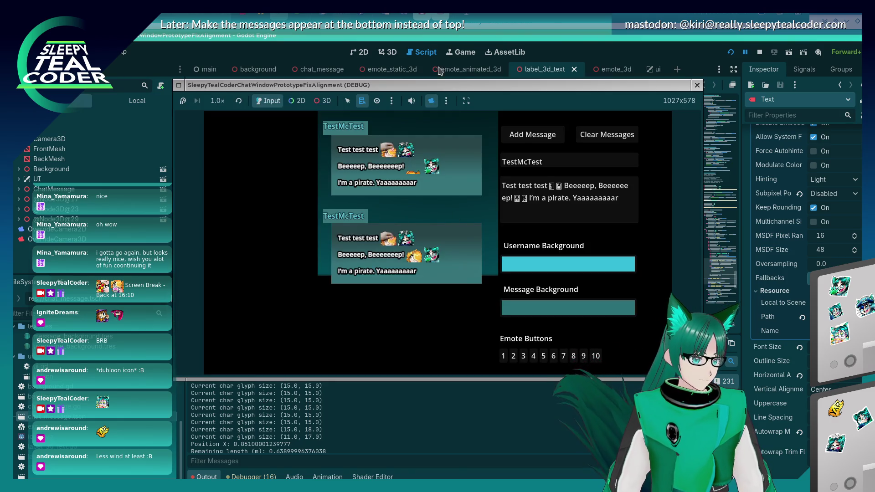
Add another test message and enable 3D camera control on the running game's debug toolbar
click(524, 135)
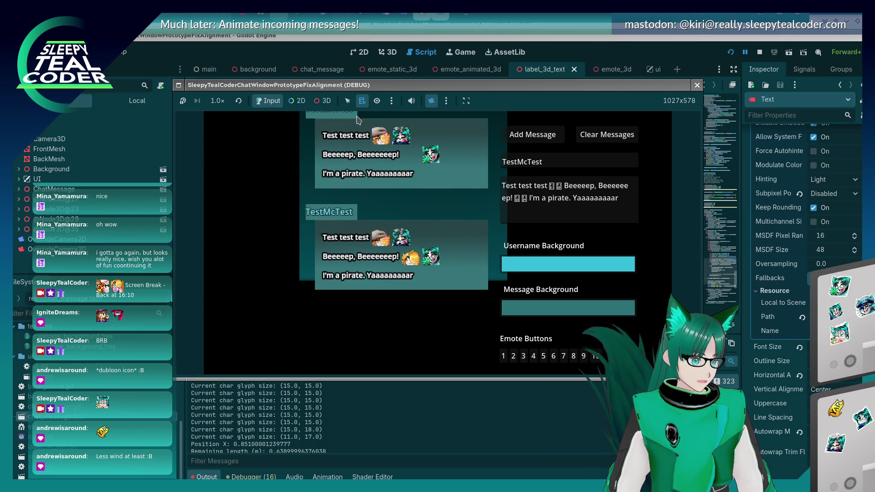
click(324, 101)
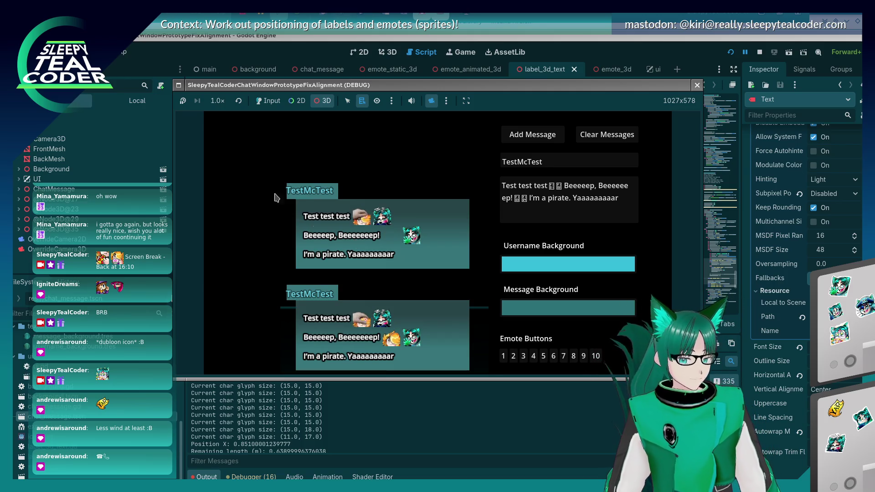
Line the screen ruler up with the top chat message and select OverrideCamera3D in the remote scene tree
key(alt+Tab)
key(Tab)
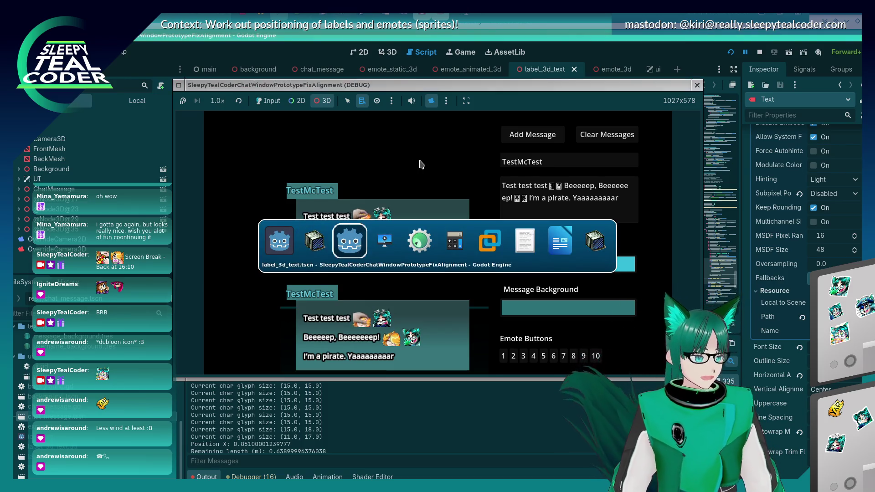
mouse_move(392, 236)
mouse_down()
mouse_move(337, 219)
mouse_move(340, 238)
mouse_move(375, 239)
mouse_up()
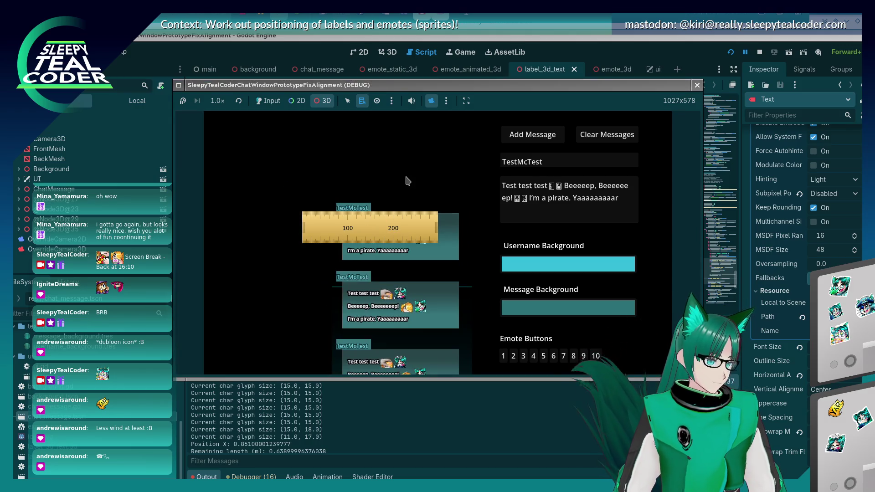
mouse_move(391, 231)
mouse_down()
mouse_move(421, 242)
mouse_move(414, 242)
mouse_up()
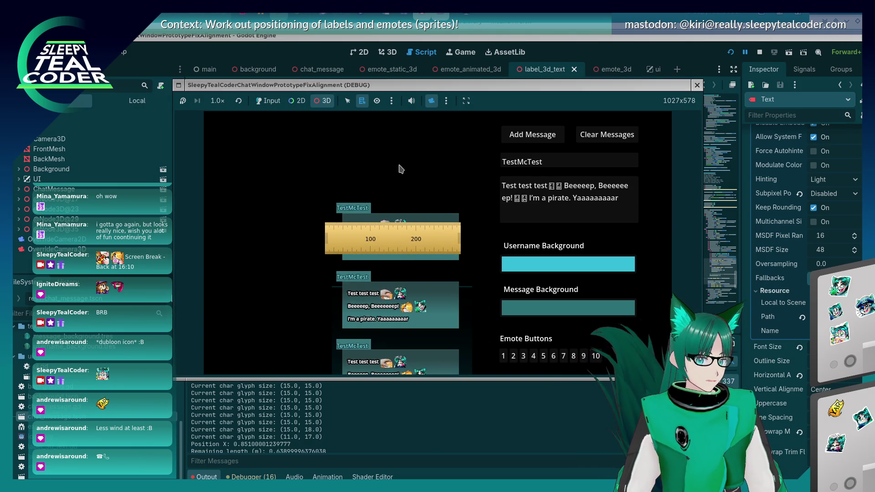
click(226, 149)
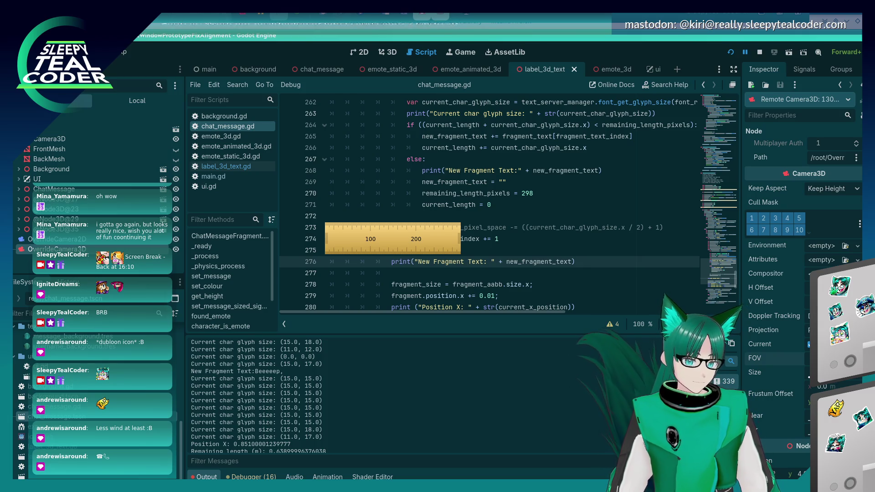
key(alt+Tab)
drag(409, 239, 407, 228)
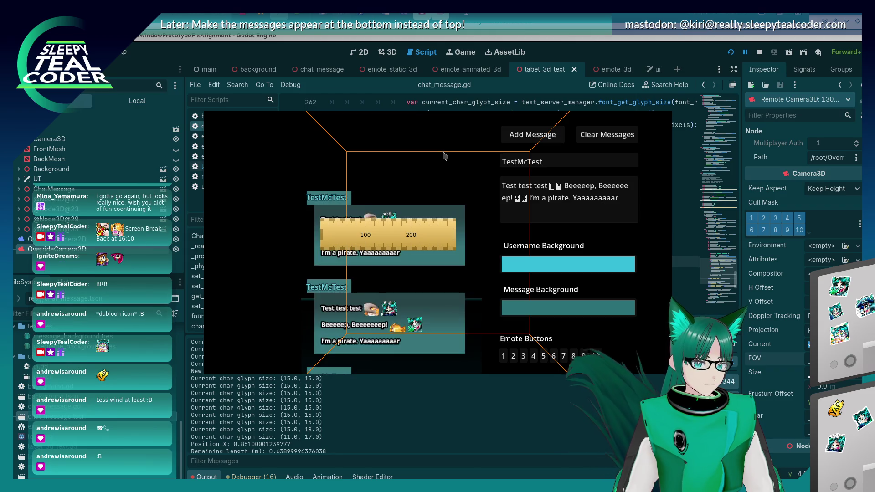
drag(394, 233, 394, 235)
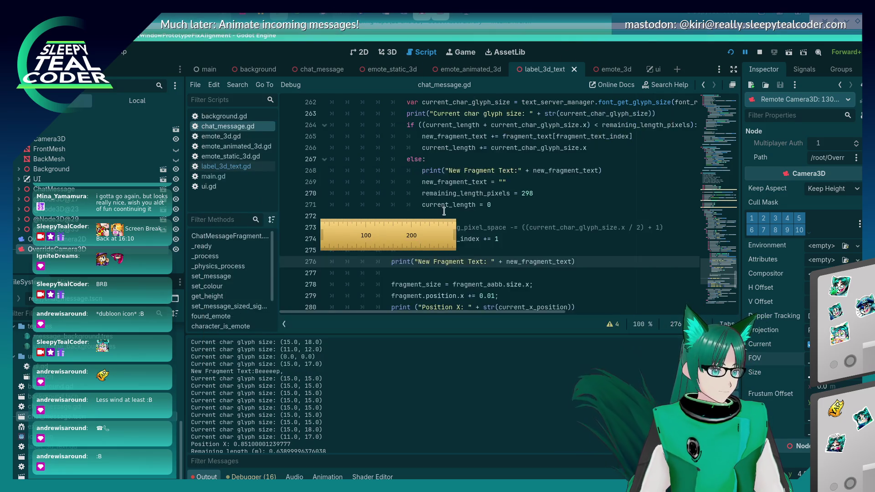
Append "(Z-Axis must be 1.0m)" to the FOV comment on line 206 and save the script
scroll(444, 211, up, 15)
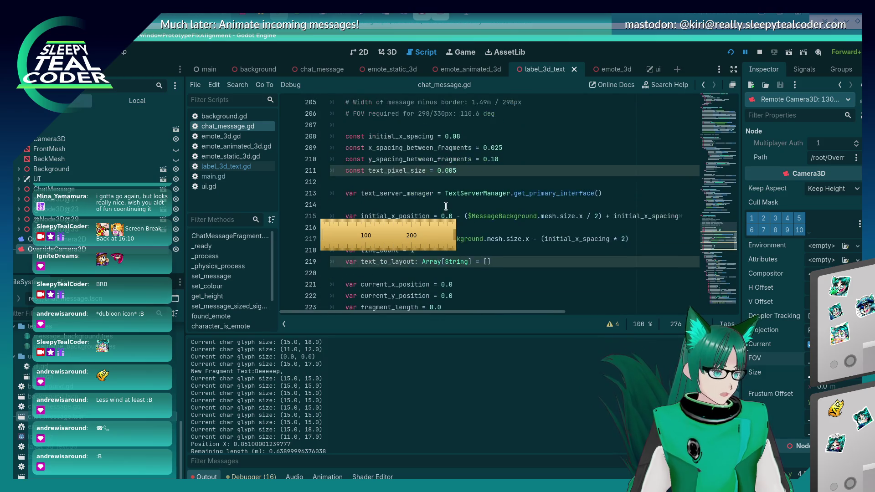
scroll(446, 206, up, 2)
click(493, 182)
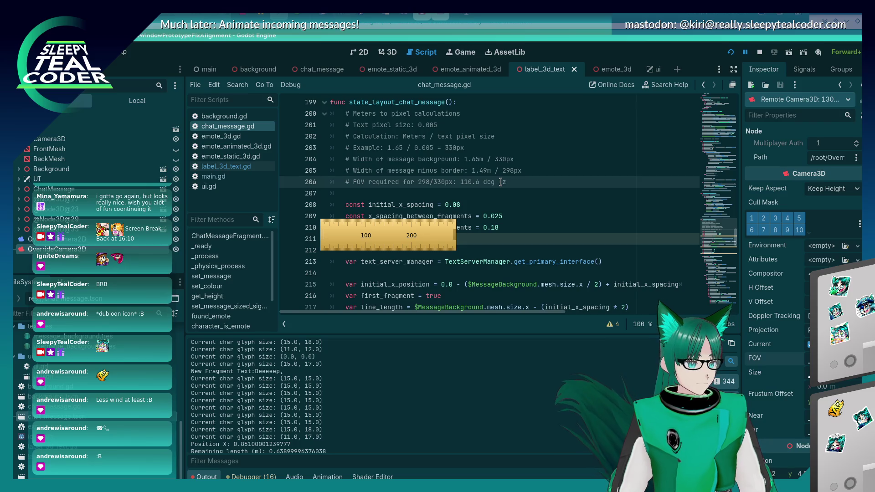
key(BackSpace)
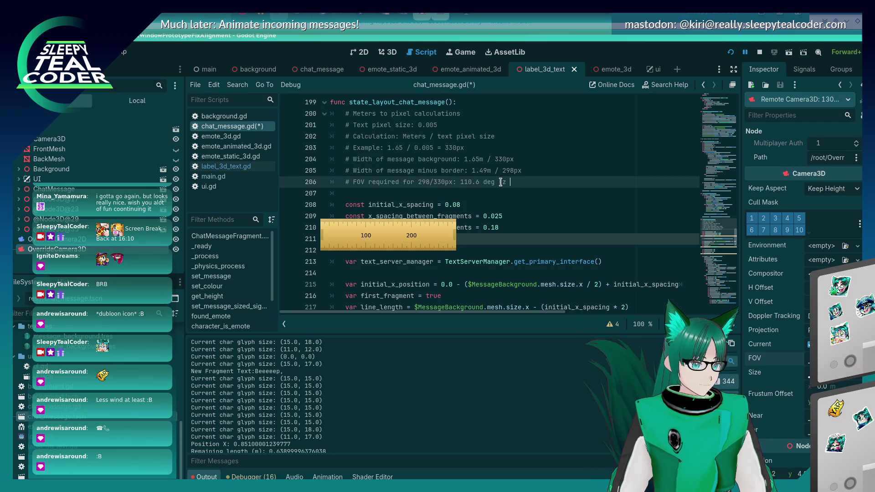
text(must be 1.0m)
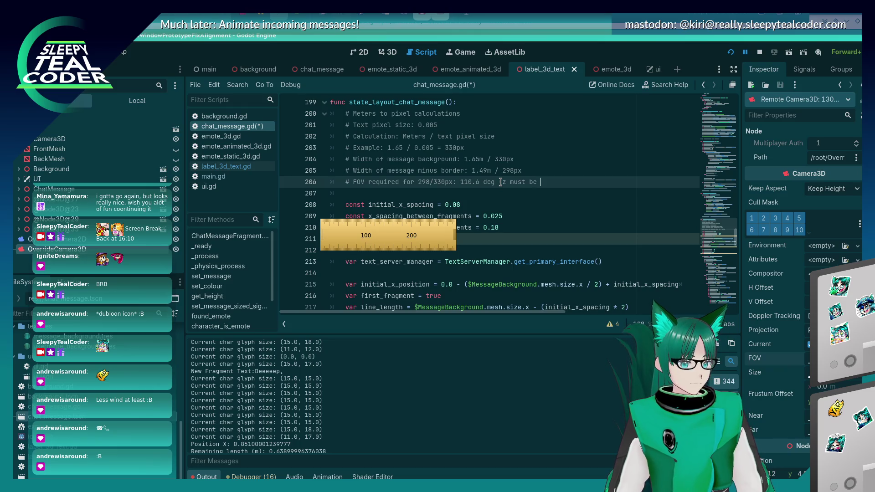
text())
click(501, 182)
text(()
key(ctrl+s)
key(Delete)
text(Z-Axis)
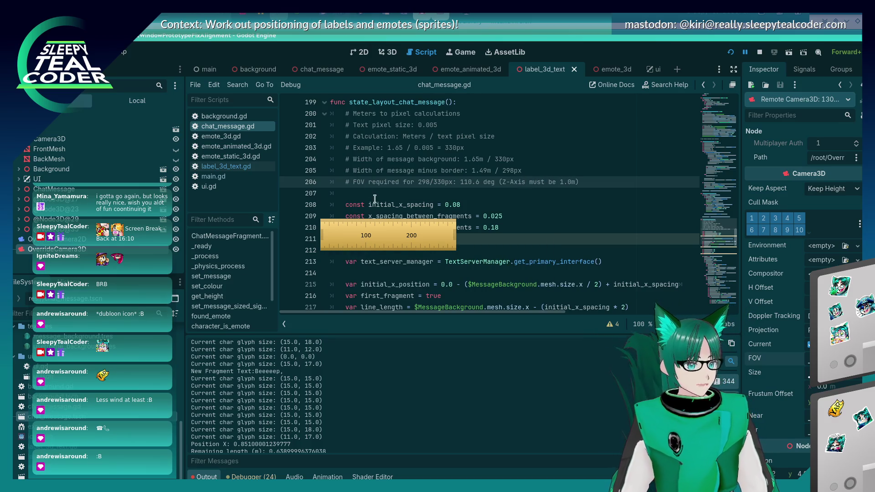
key(alt+Tab)
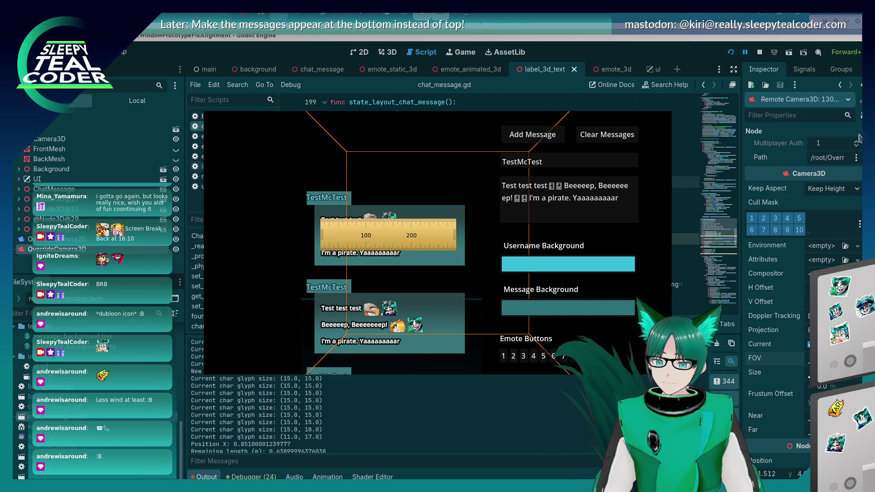
Measure the top message's first text line at about 266 px, clear the ruler, and return to the editor
mouse_move(392, 245)
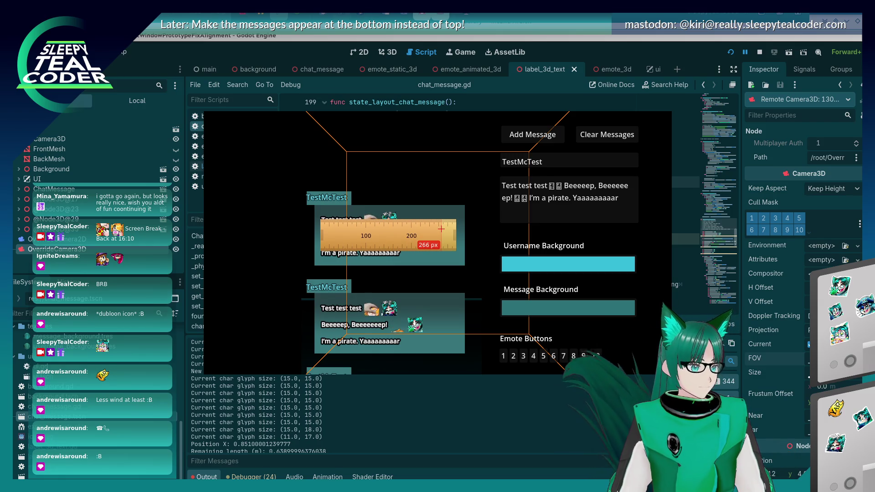
key(Down)
key(Down)
key(Down)
key(Down)
key(Down)
key(Down)
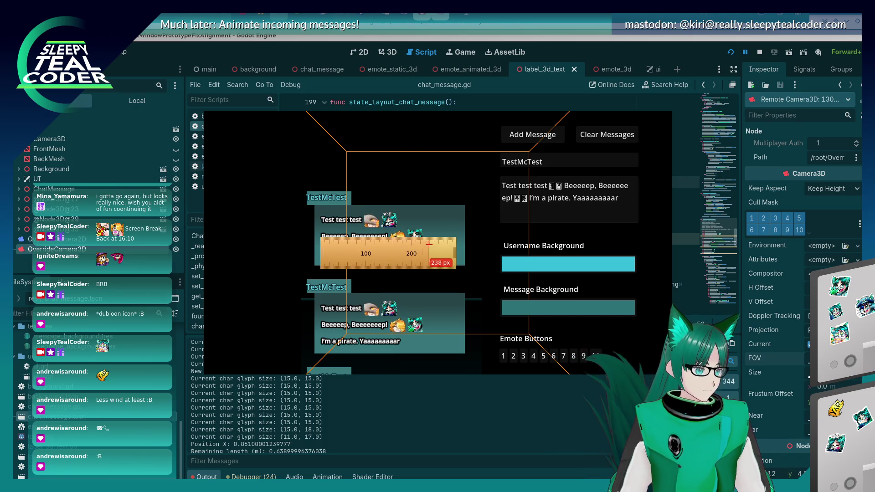
click(424, 415)
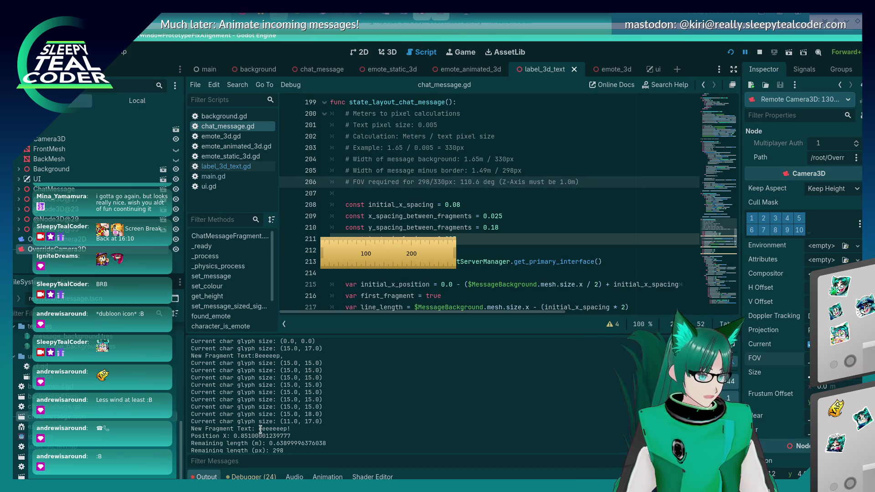
drag(259, 430, 269, 429)
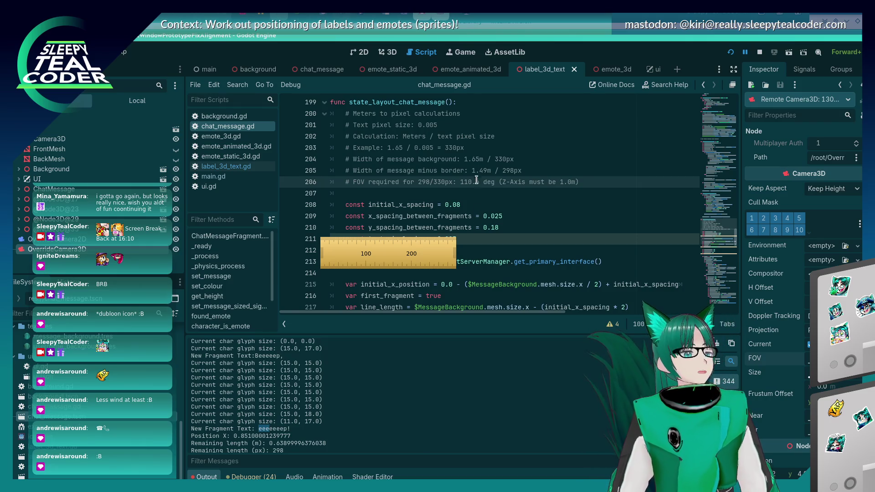
scroll(472, 195, down, 12)
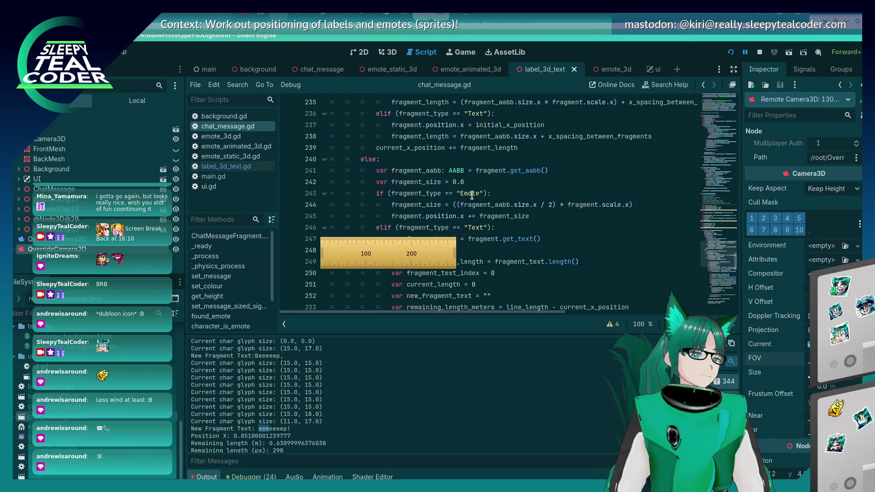
scroll(461, 173, down, 8)
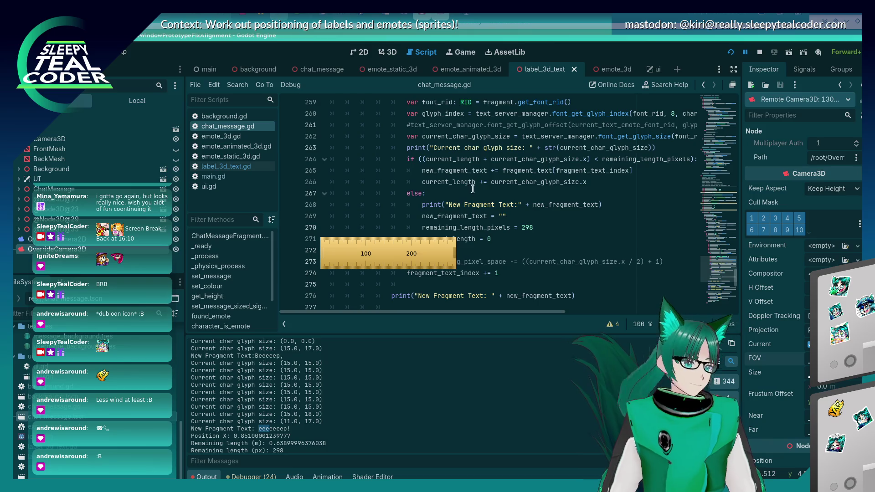
scroll(523, 218, down, 1)
scroll(523, 218, up, 1)
click(523, 216)
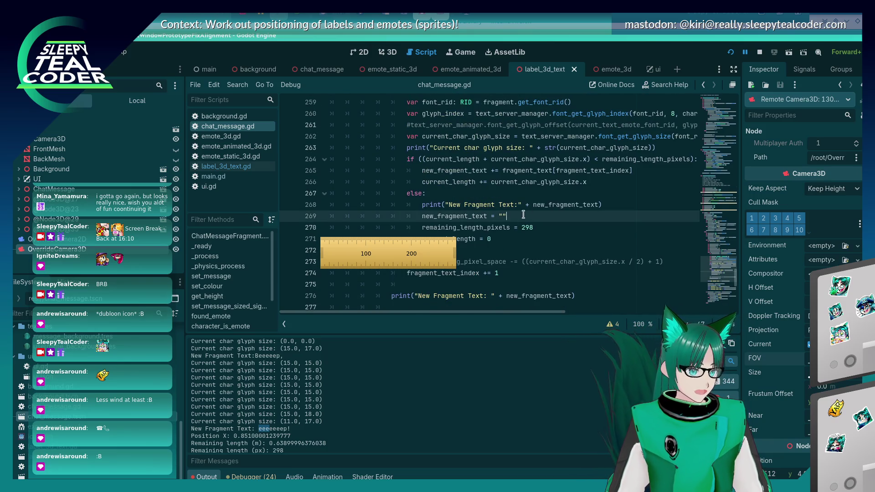
click(503, 171)
key(Down)
key(Down)
key(Down)
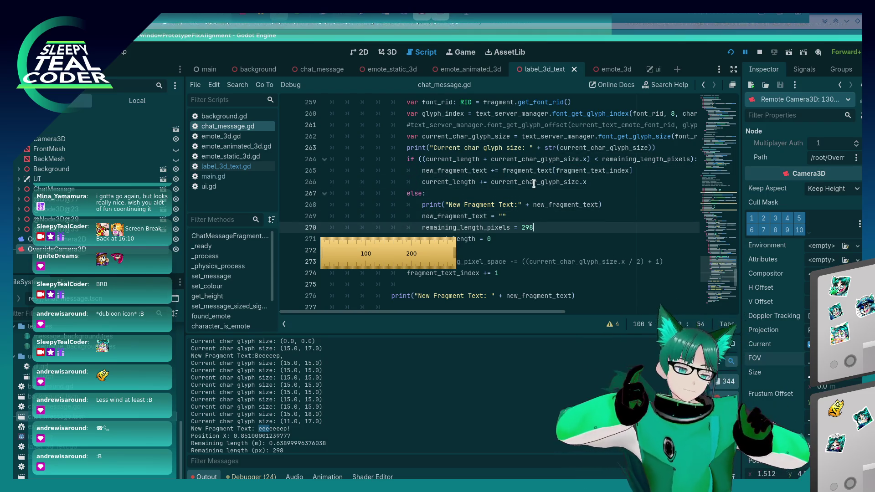
key(Up)
Rewrite line 269 to start the new fragment with fragment_text[fragment_text_index]
key(BackSpace)
key(BackSpace)
text(fragment_text[fragment_text_index])
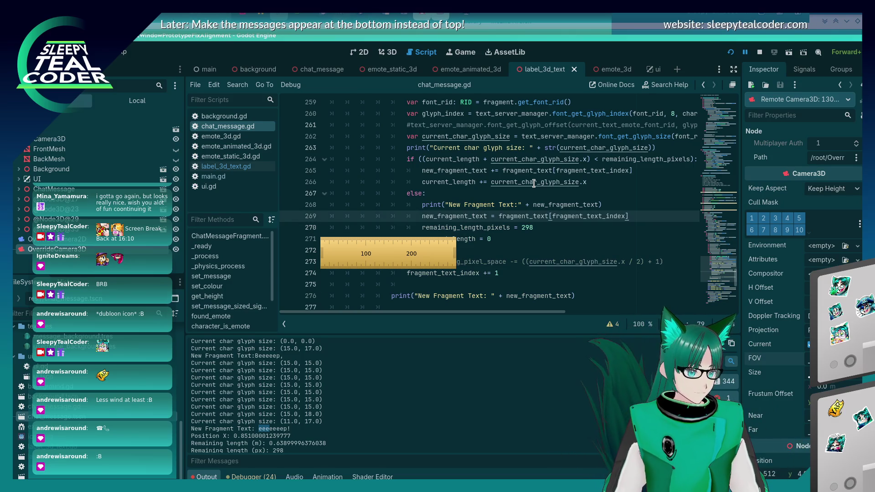
key(alt+Tab)
key(alt+Tab)
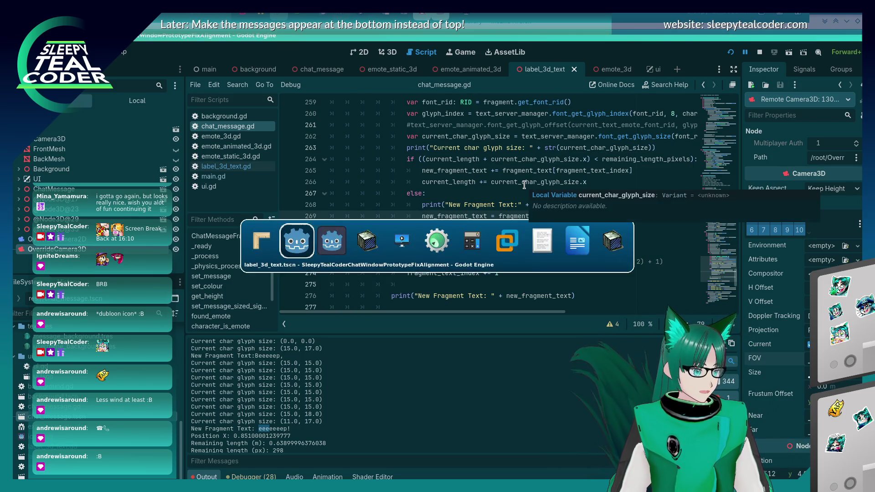
key(alt+Tab)
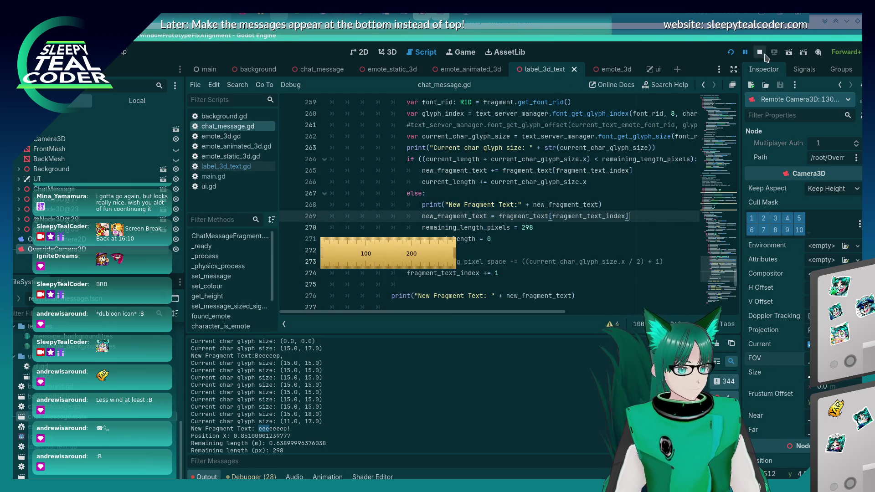
key(alt+Tab)
key(alt+Tab)
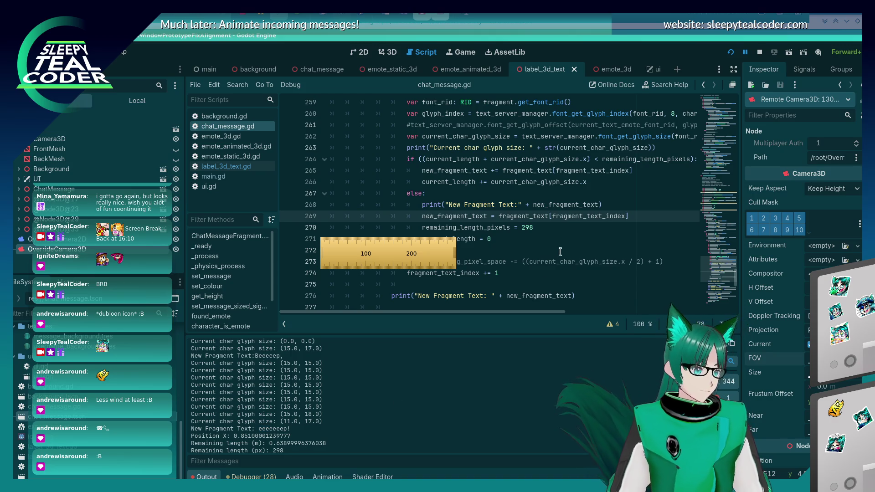
key(alt+Tab)
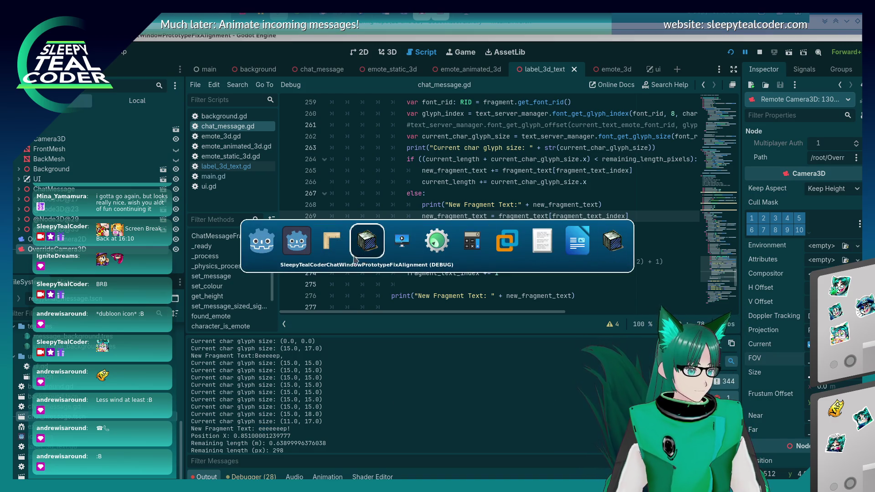
click(355, 258)
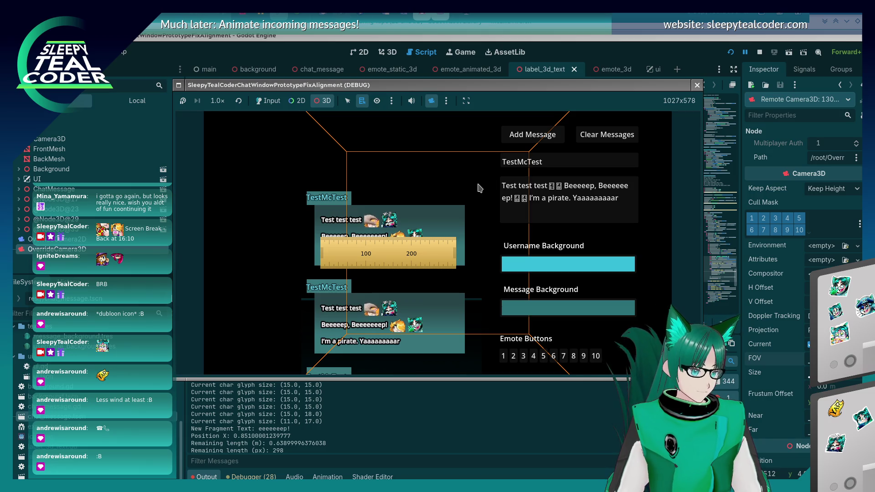
Hide the on-screen ruler and review lines 269–270 of chat_message.gd
click(623, 42)
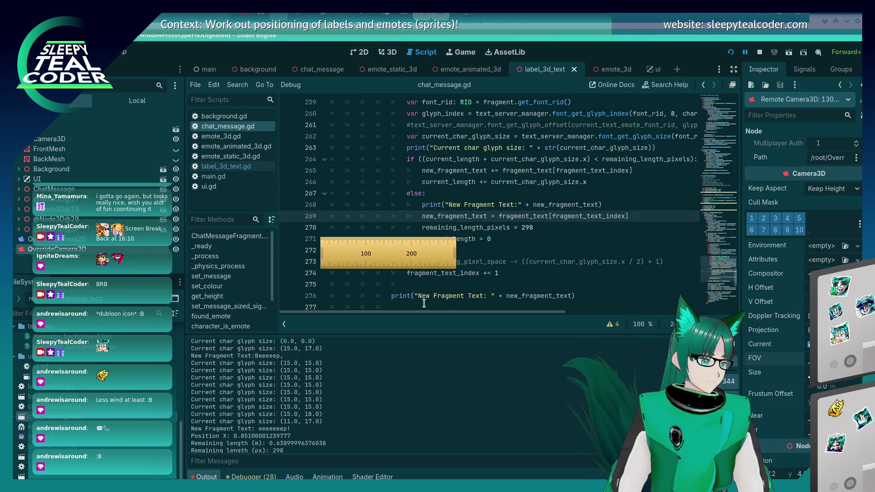
scroll(497, 246, down, 2)
scroll(497, 247, up, 2)
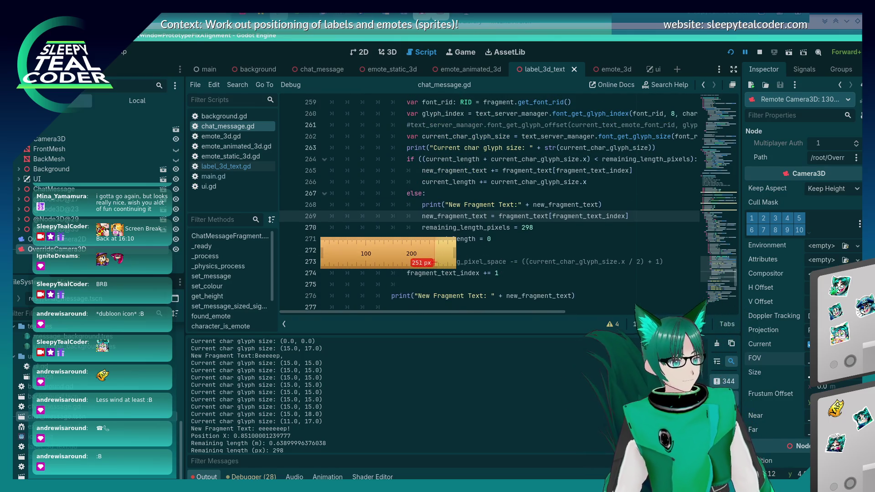
key(Escape)
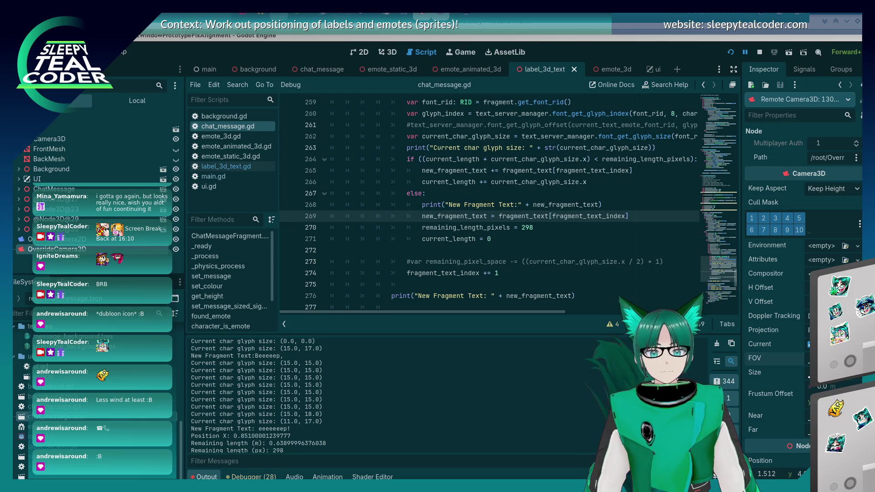
click(577, 222)
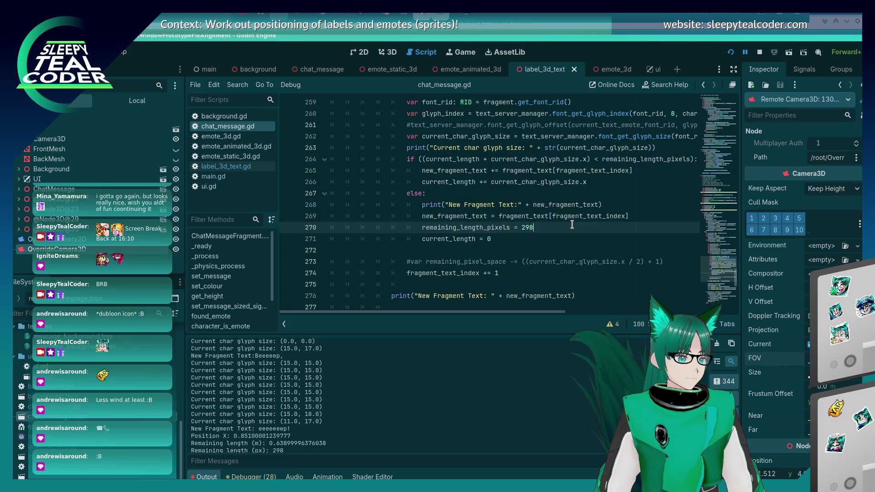
key(alt+Tab)
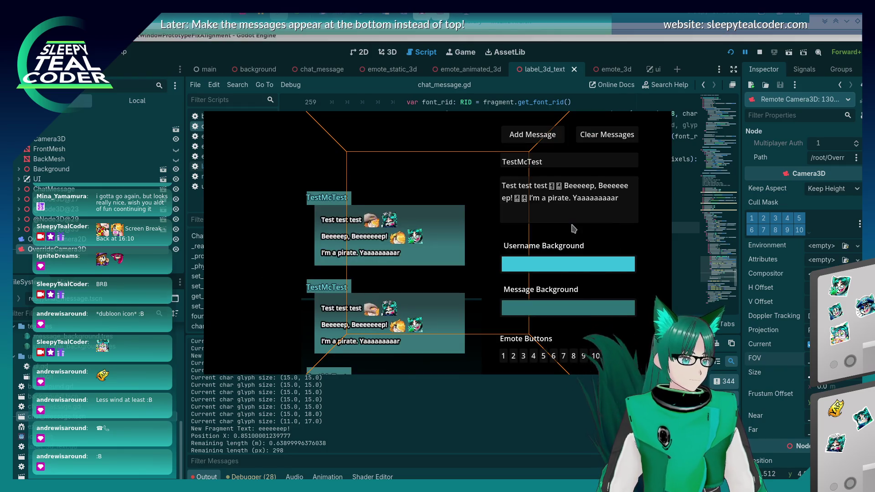
key(alt+Tab)
click(541, 46)
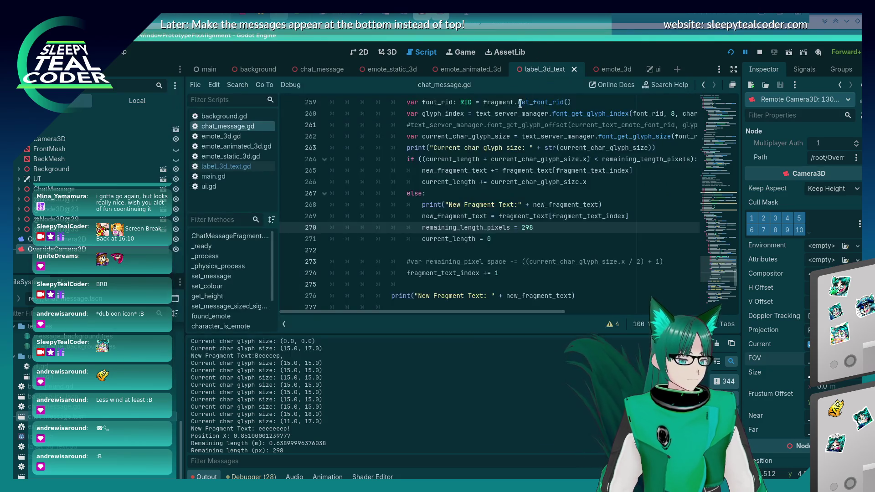
click(475, 214)
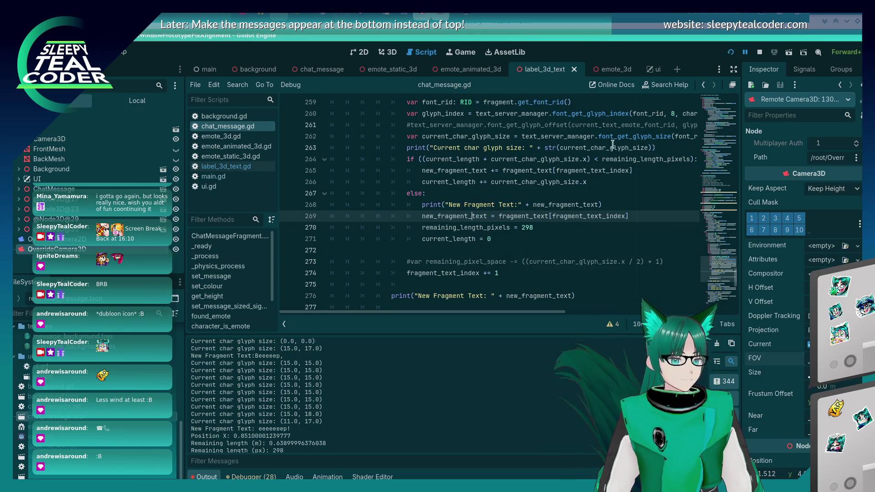
Enable Input in the running game and add a new test chat message
key(alt+Tab)
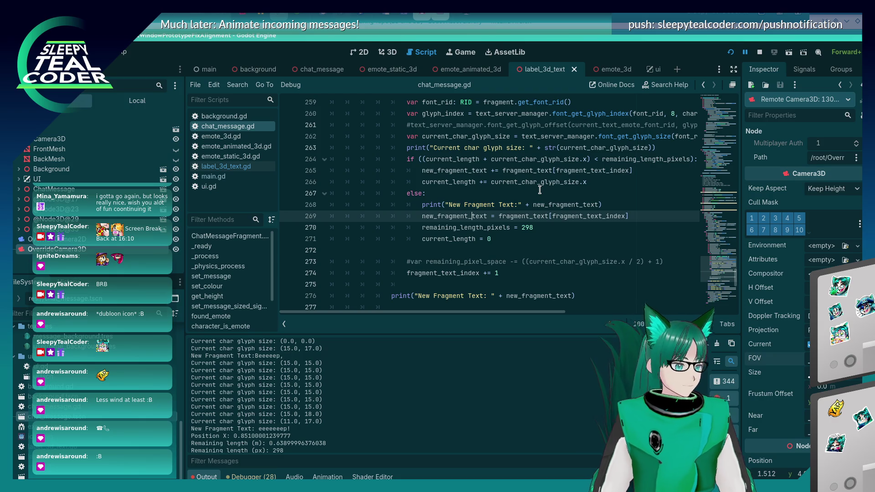
key(alt+Tab)
key(alt+Tab)
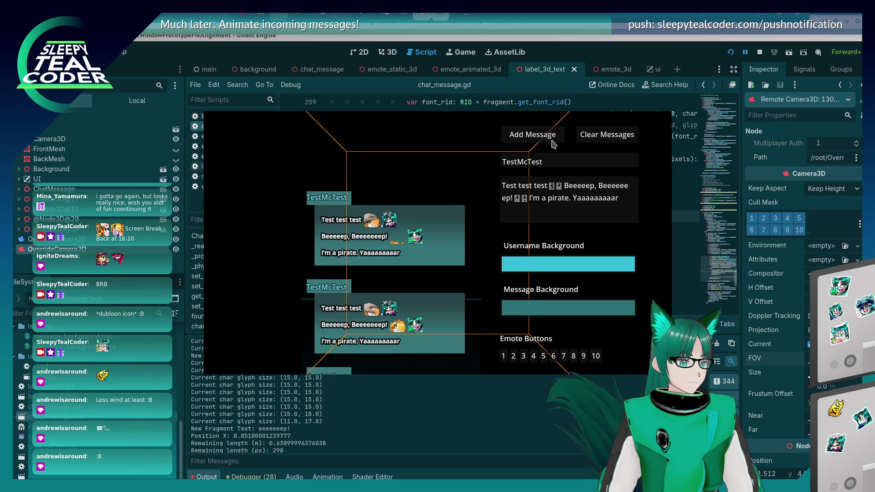
key(alt+Tab)
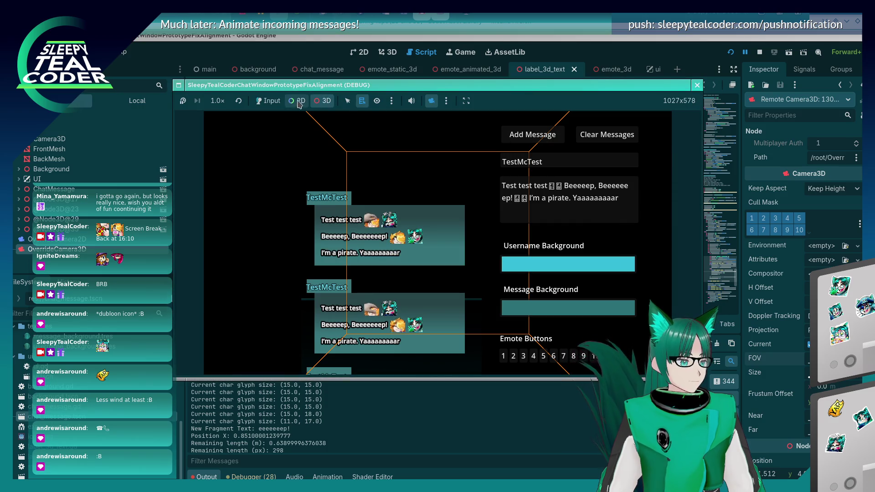
click(269, 101)
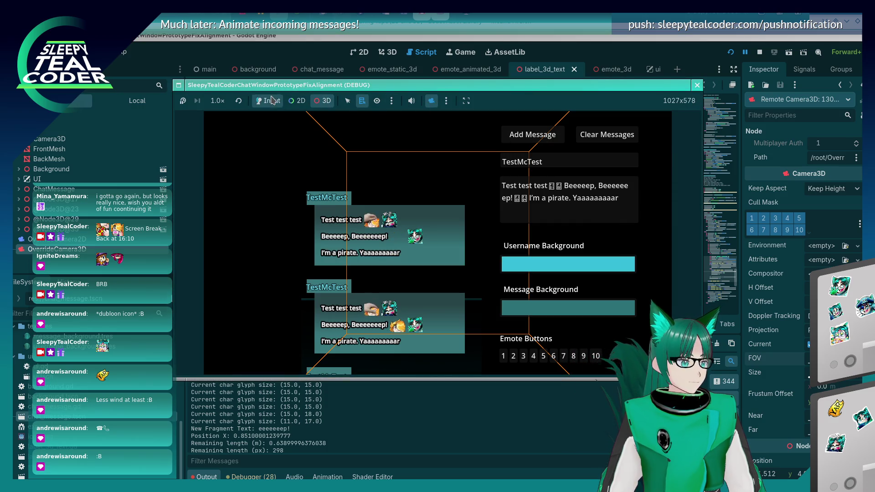
click(528, 131)
click(425, 436)
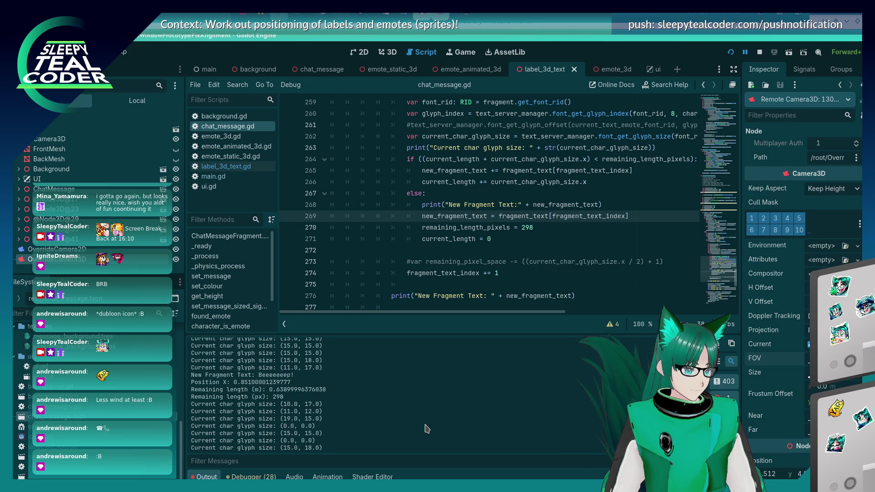
Scroll back through the output log and expand the measuring_tape folder in the FileSystem dock
scroll(278, 363, up, 3)
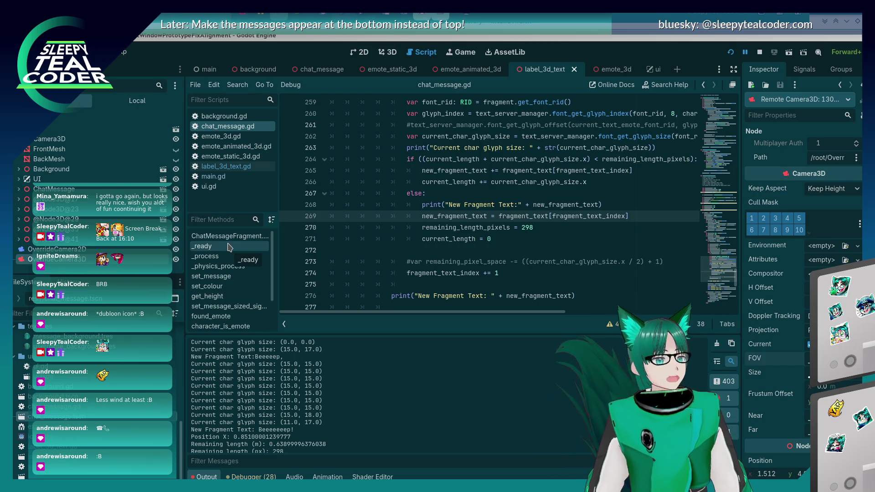
scroll(111, 364, up, 5)
scroll(28, 378, up, 5)
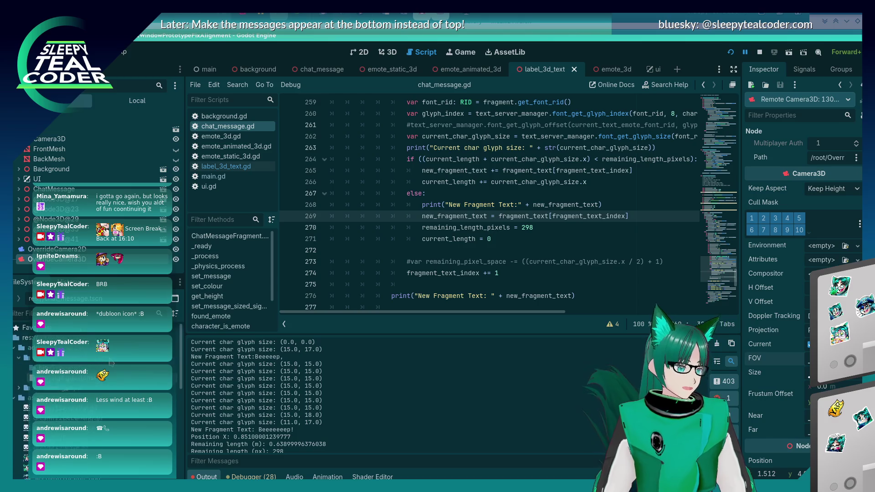
click(20, 393)
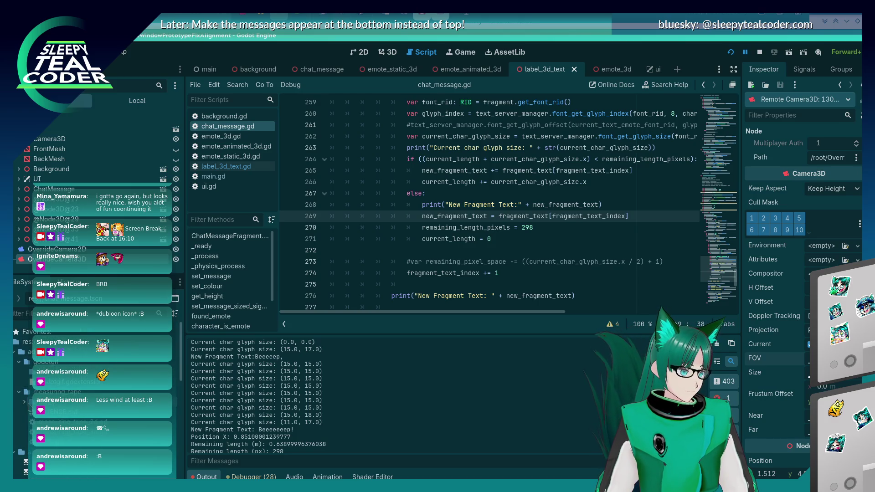
click(26, 392)
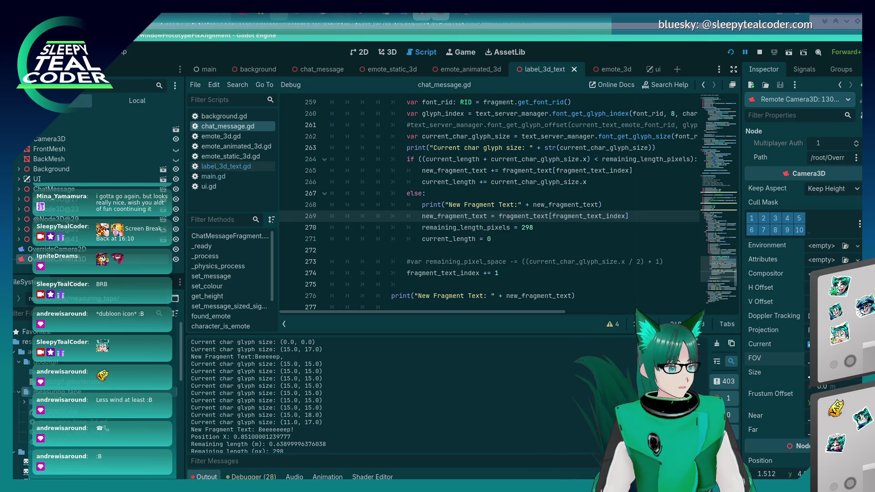
click(24, 403)
click(25, 403)
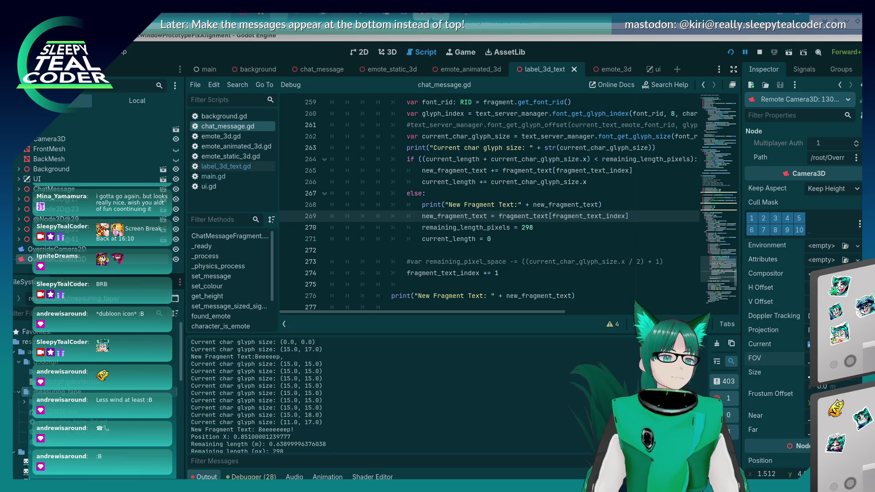
Review the wrap-loop code on lines 269–271 without changing it
mouse_move(592, 171)
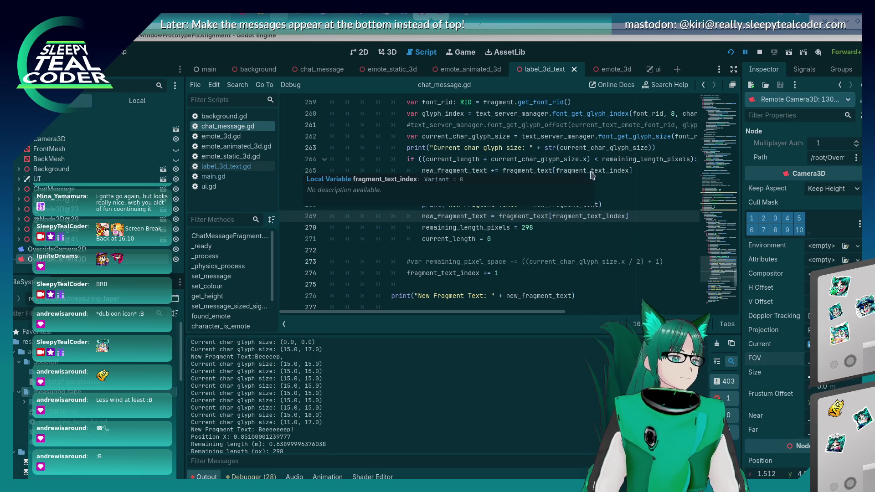
click(497, 244)
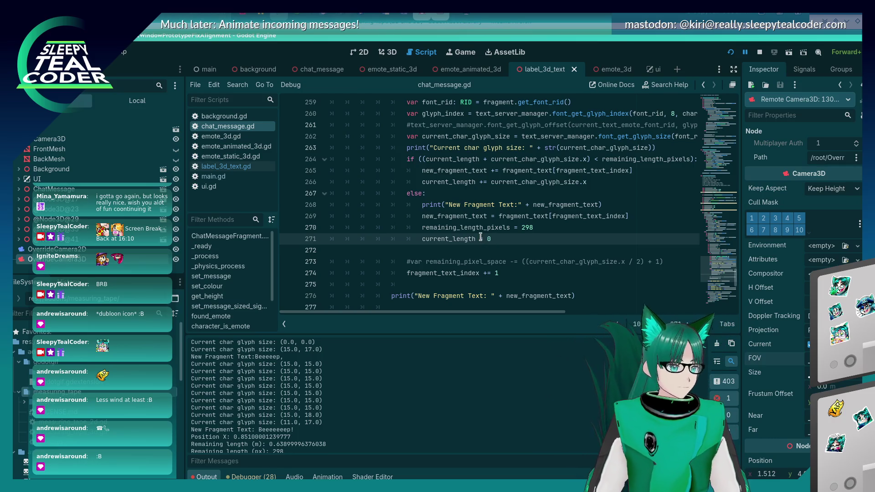
scroll(480, 238, up, 3)
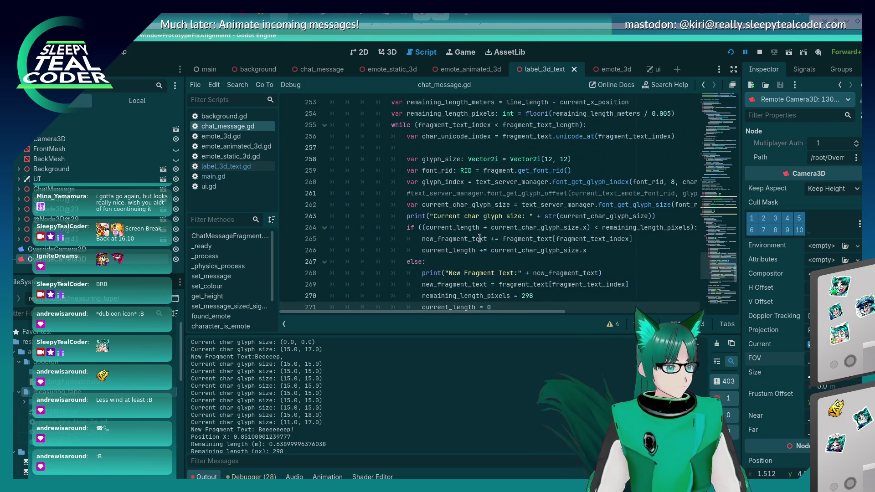
scroll(479, 238, down, 3)
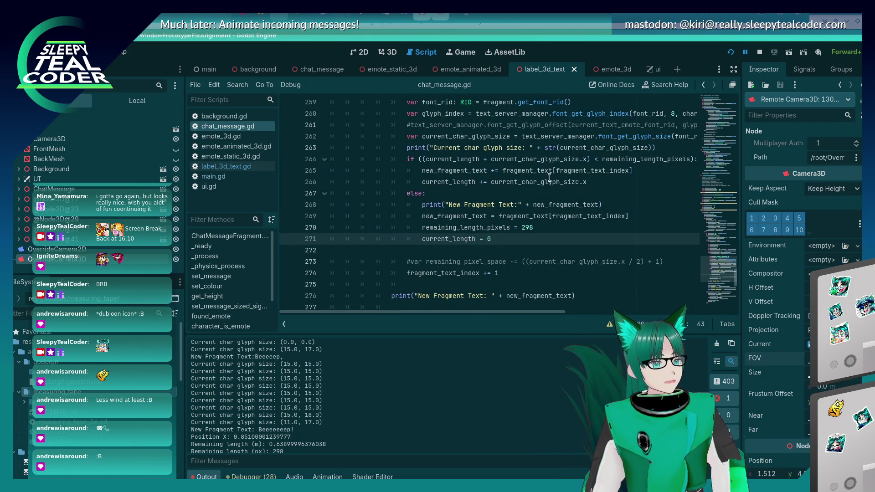
click(662, 218)
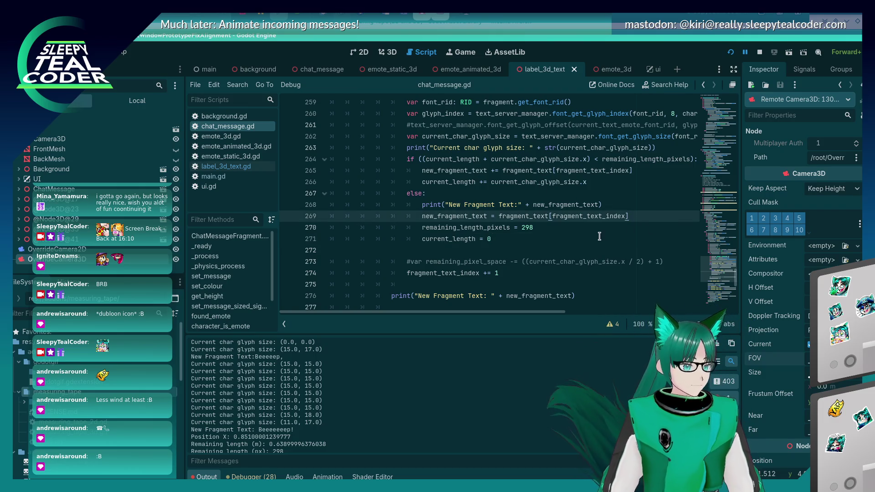
key(alt+Tab)
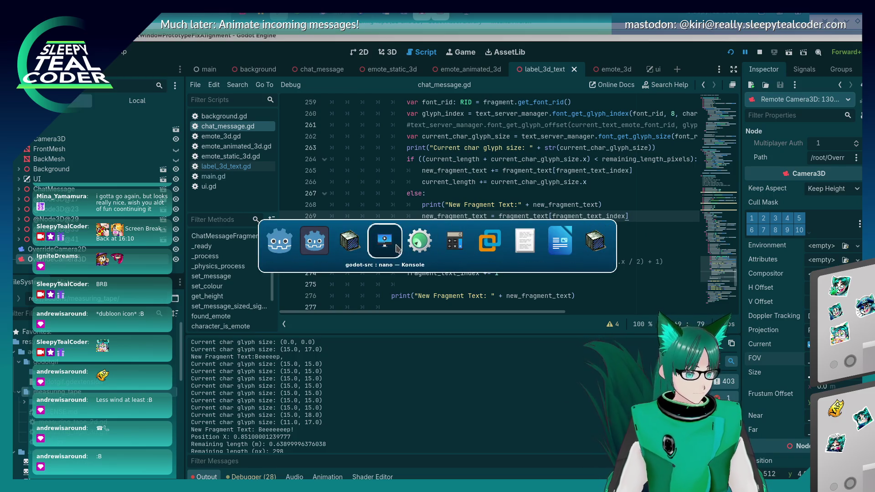
Lay the ruler over the game's chat messages, then return to chat_message.gd near line 270
click(308, 250)
key(alt+Tab)
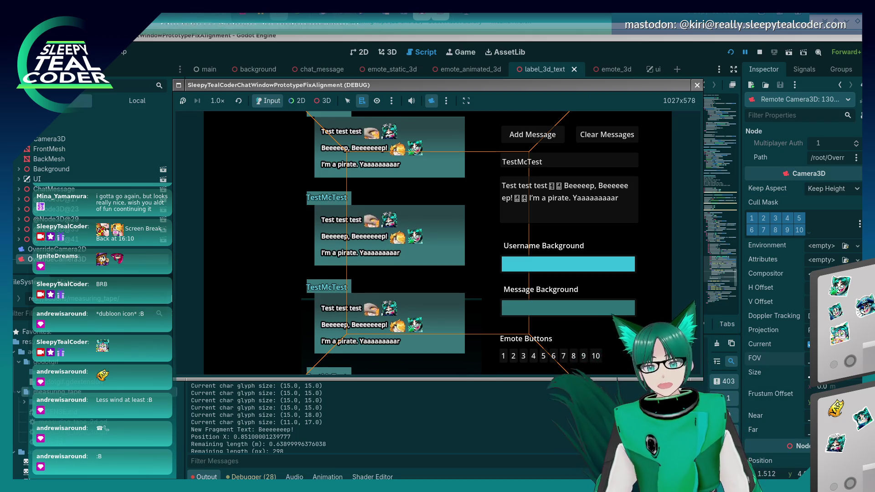
mouse_move(724, 129)
mouse_down()
mouse_move(456, 199)
mouse_move(448, 156)
mouse_up()
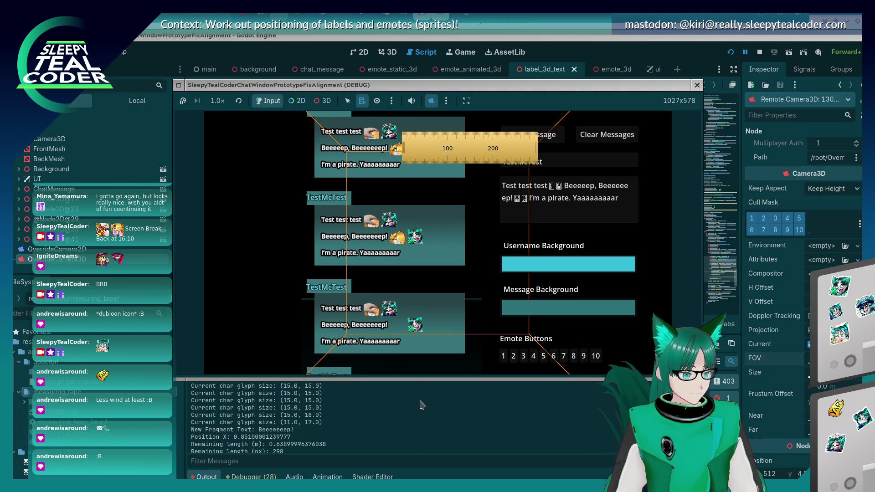
click(374, 424)
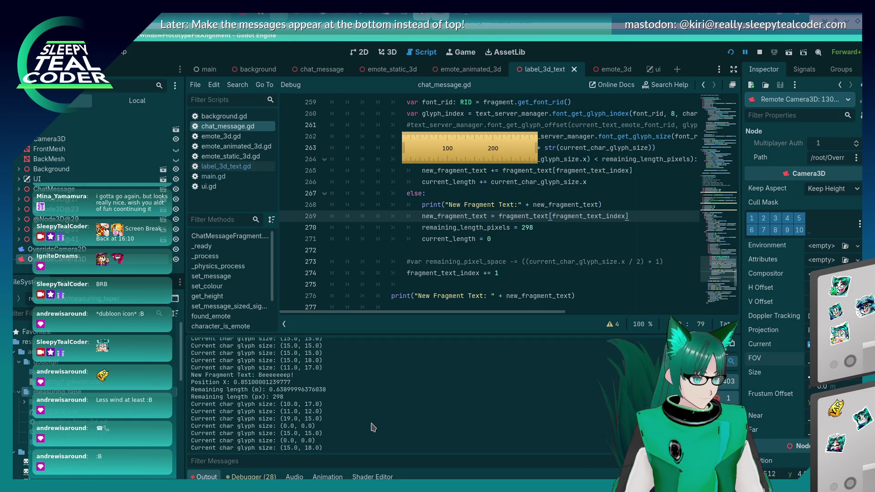
click(548, 228)
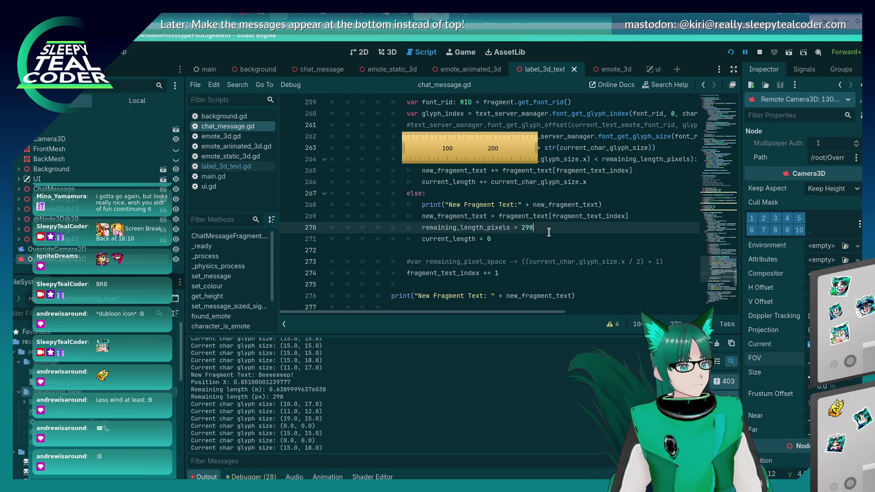
After line 254, add a print of "Initial Remaining Length (px):" with remaining_length_pixels
scroll(548, 233, up, 3)
scroll(548, 233, up, 3)
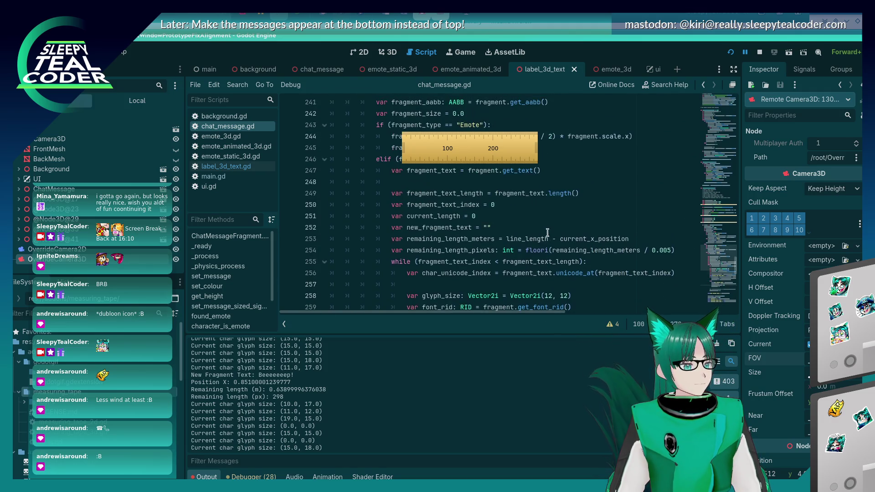
click(690, 250)
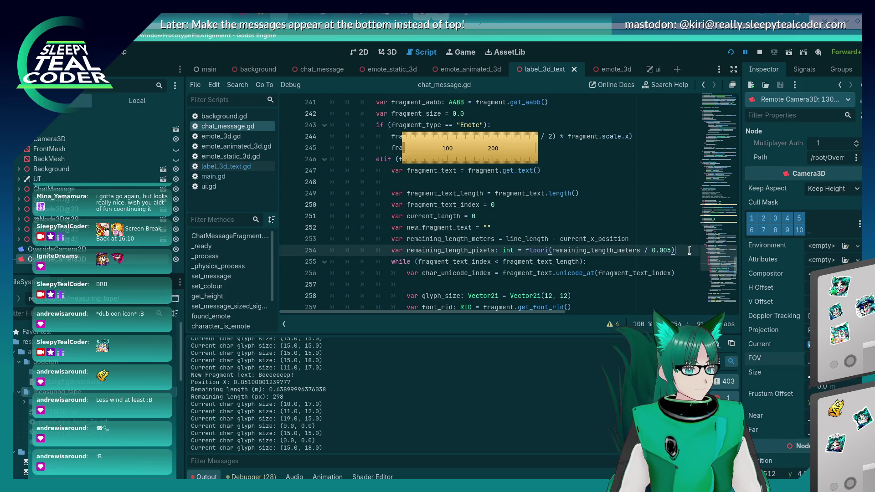
key(Return)
text(print )
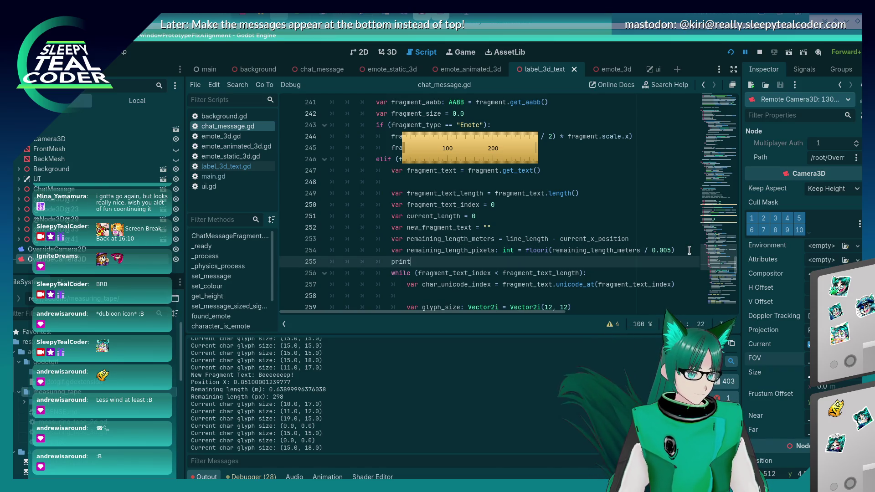
text(()
text(Initial Remaining )
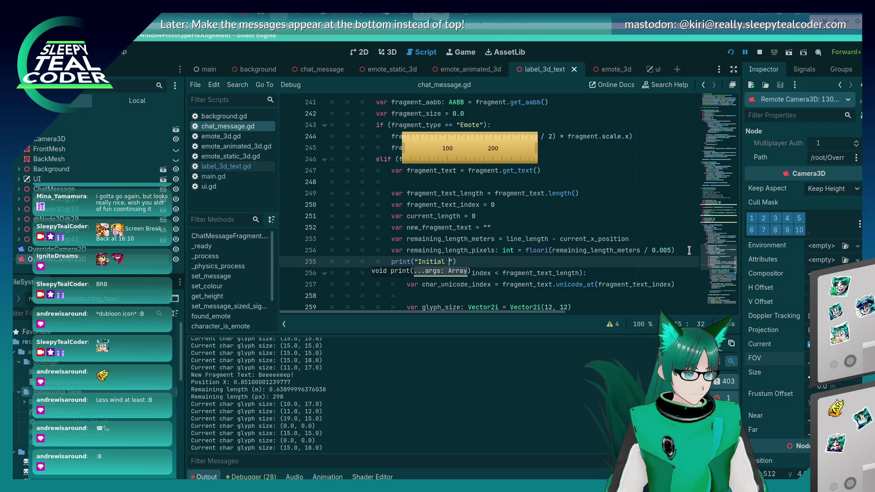
text(Length (px): )
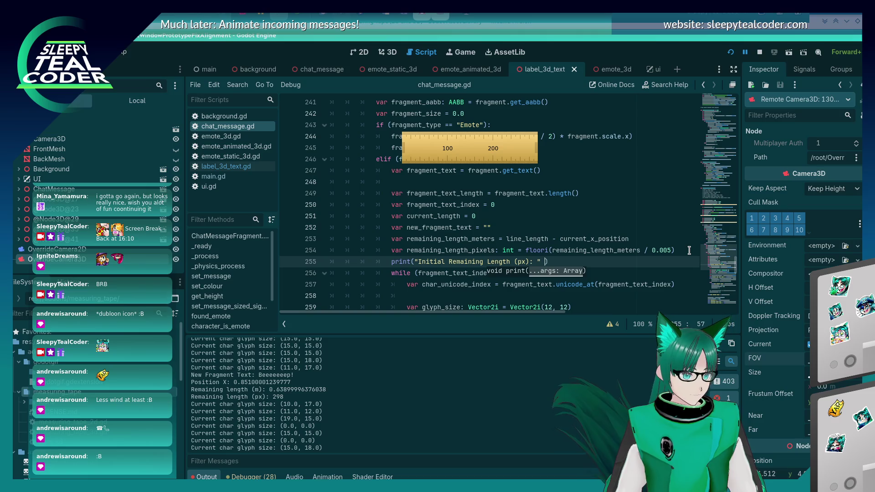
text(remaining_length)
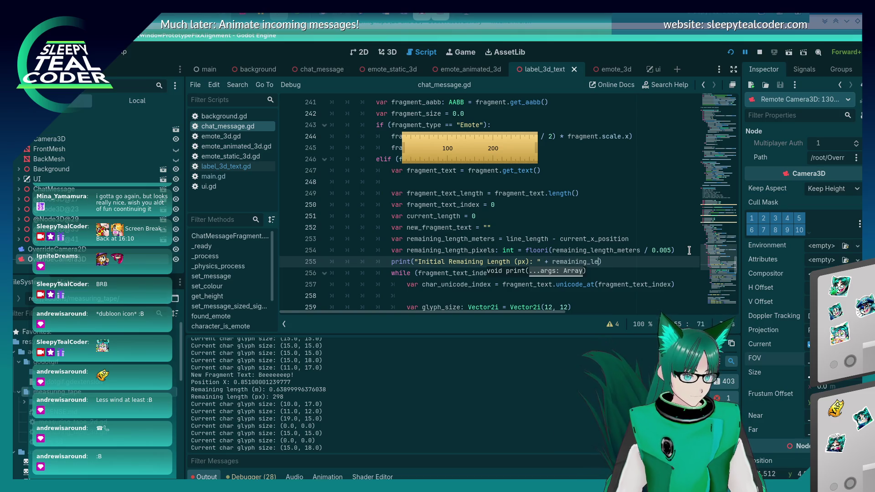
text(_pixels)
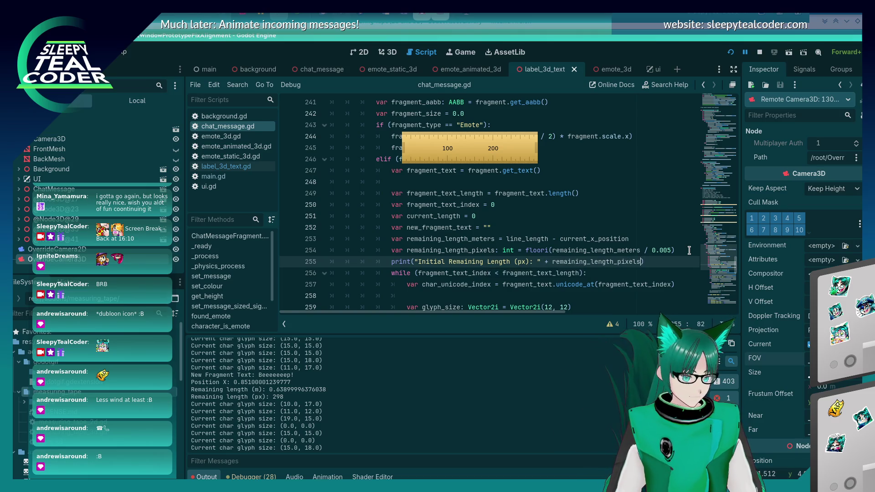
key(alt+Tab)
key(alt+Tab)
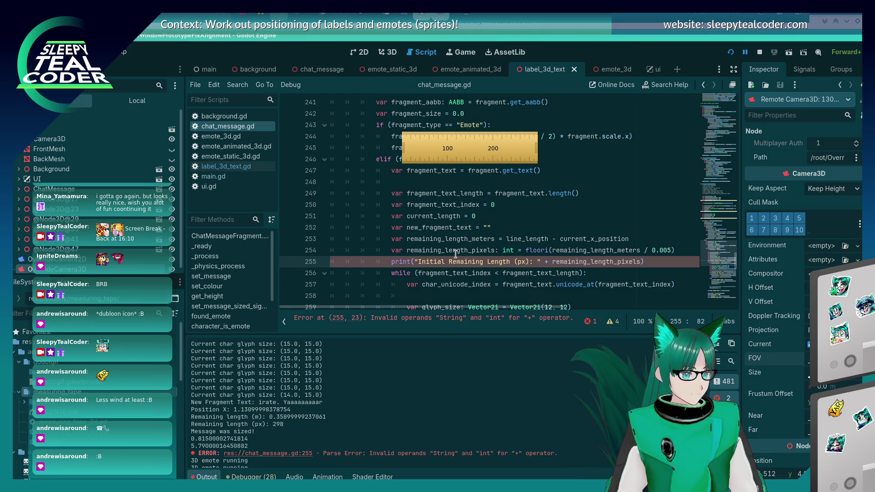
Wrap remaining_length_pixels in str() to clear the parse error, then save and rerun the game
click(549, 262)
text(str()
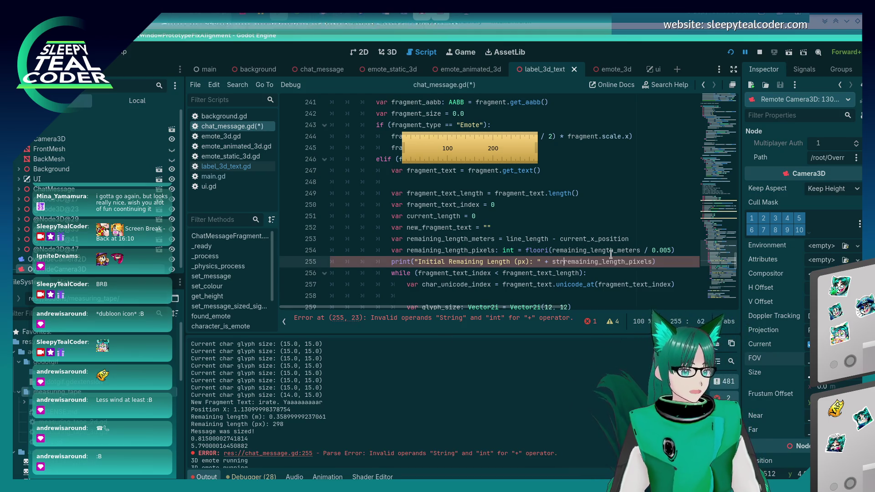
key(ctrl+Right)
text())
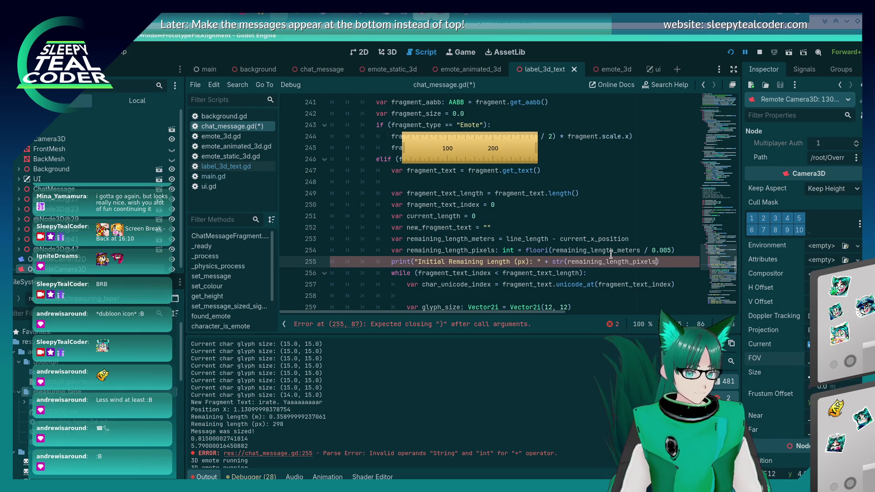
key(ctrl+s)
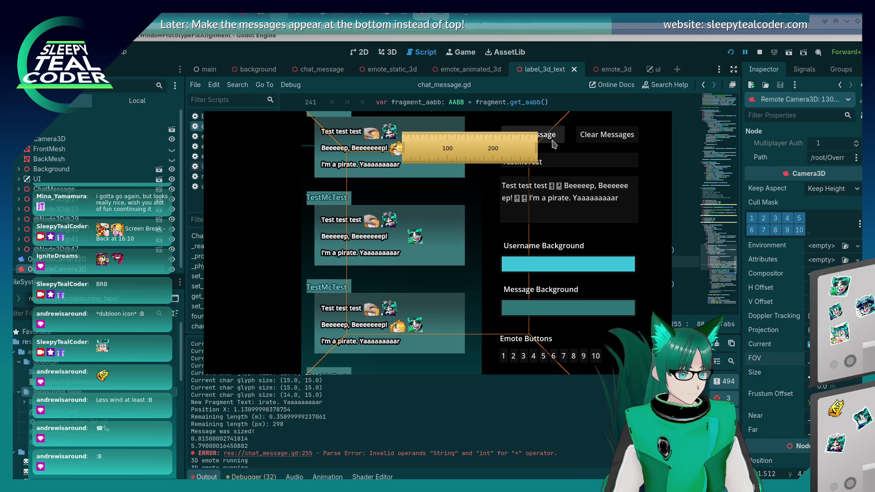
Clear the game's chat, switch debugging to 3D, and measure the "Beeeeep, Beeeeeeep!" line with the ruler
click(554, 141)
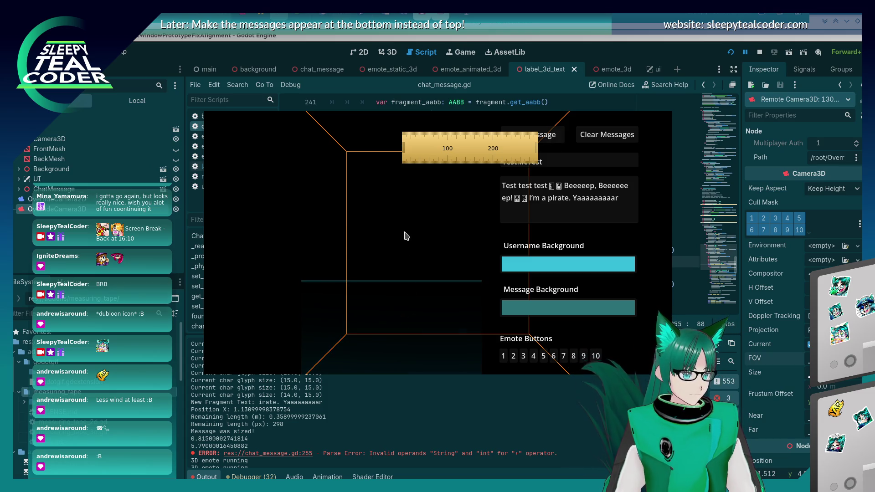
key(alt+Tab)
click(325, 101)
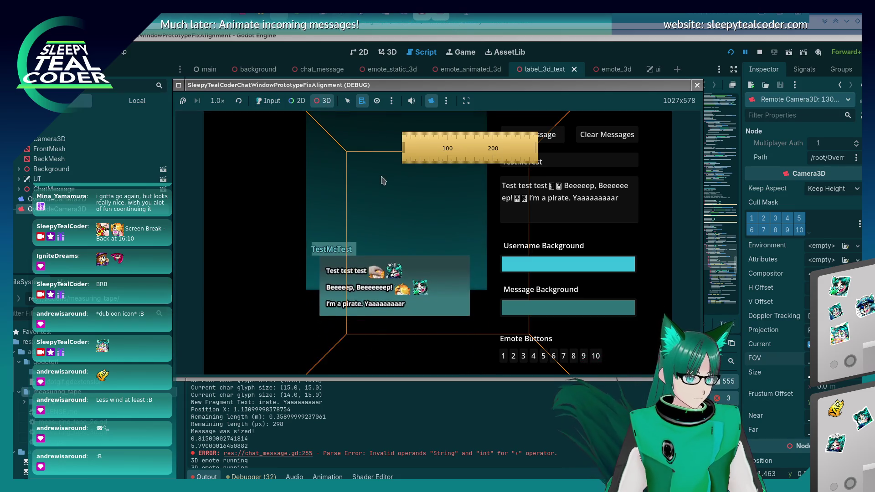
mouse_move(458, 147)
mouse_down()
mouse_move(404, 314)
mouse_move(465, 302)
mouse_up()
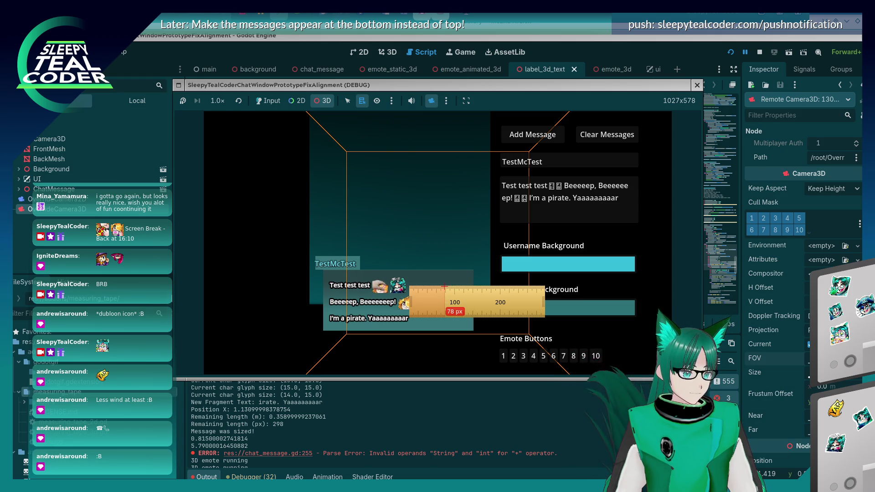
click(377, 416)
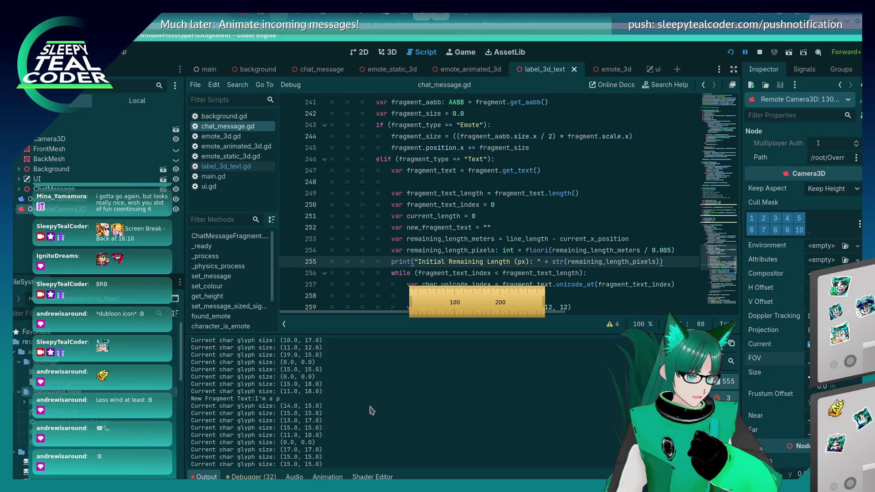
Filter the output log for 'Initial' and select the logged 71 px initial remaining length
key(ctrl+f)
text(Initial)
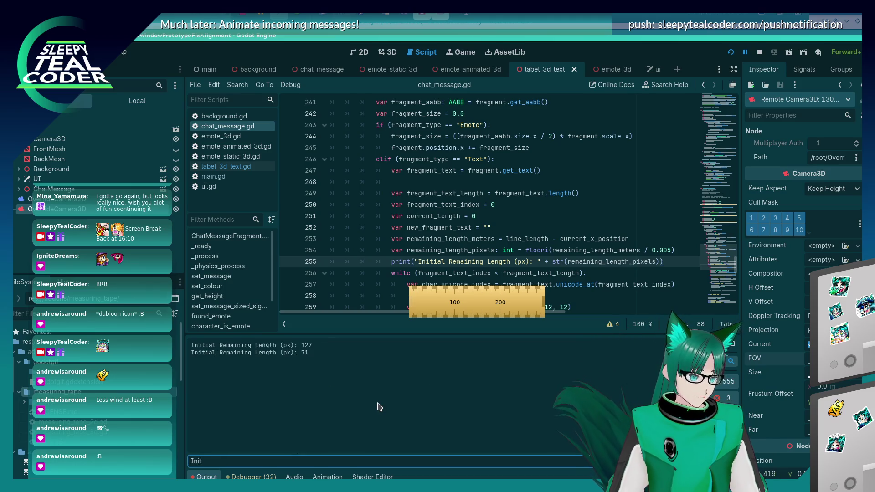
click(305, 354)
double_click(304, 353)
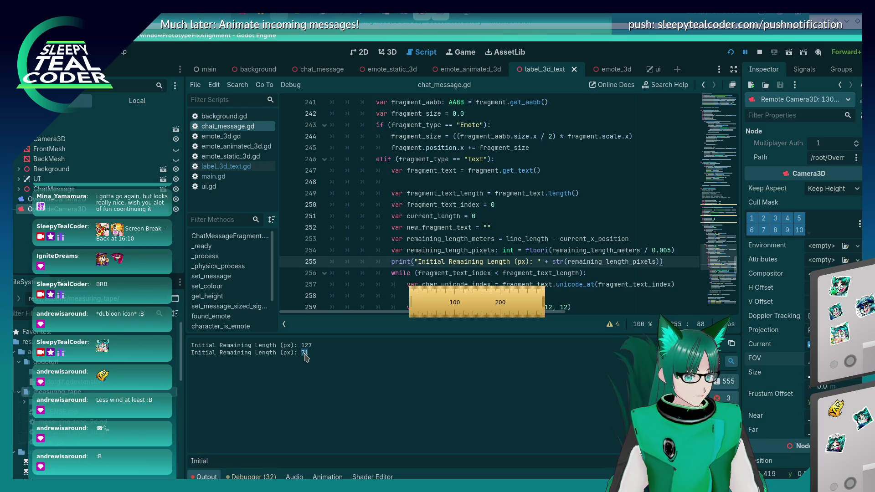
Clear the output filter and bring the running game window back to the front
key(ctrl+a)
key(BackSpace)
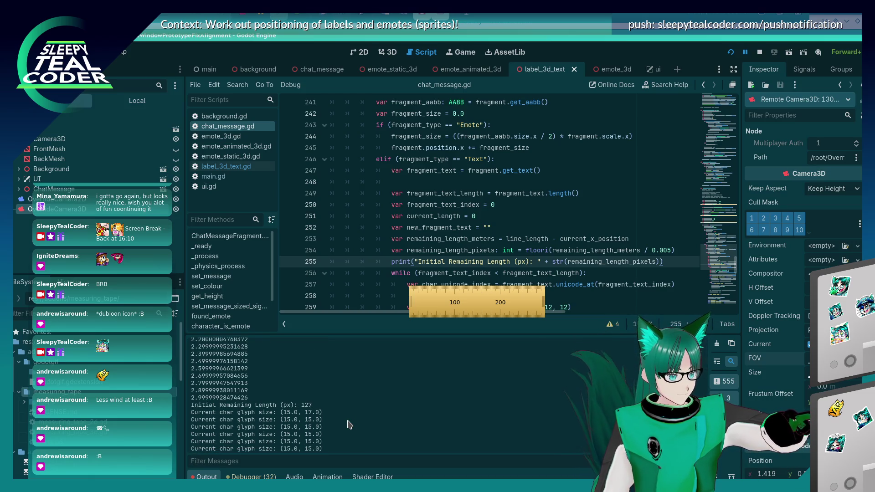
key(alt+Tab)
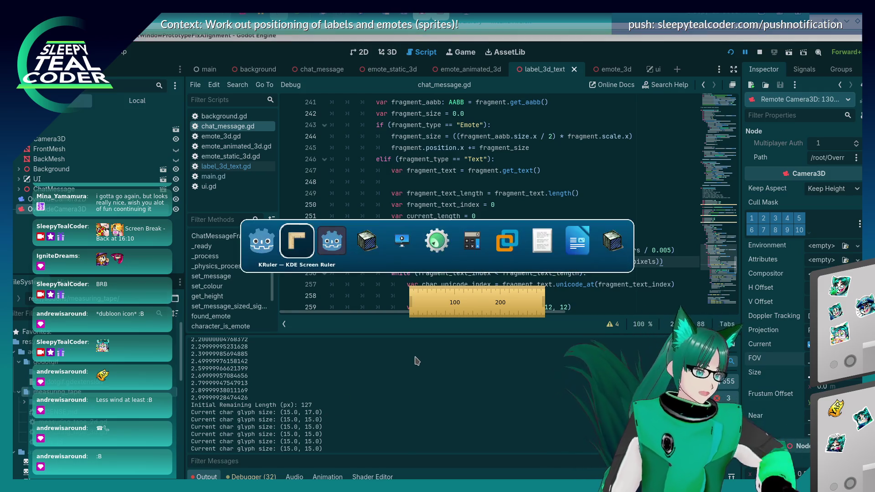
key(alt+Tab)
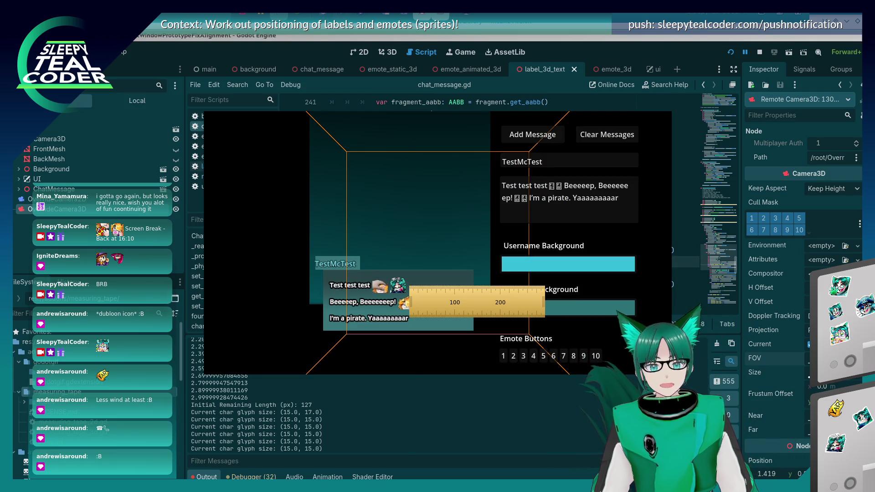
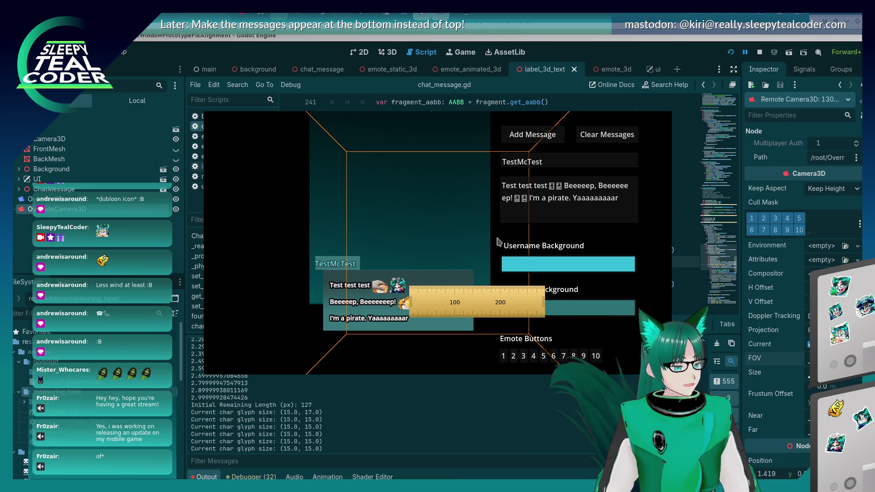
Select Background > FrontMesh in the Remote scene tree to view its MeshInstance3D properties
mouse_move(441, 293)
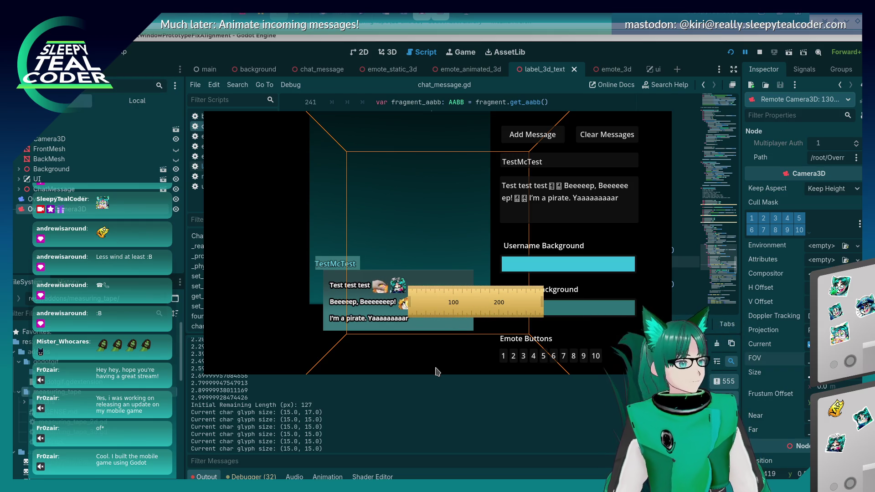
click(411, 222)
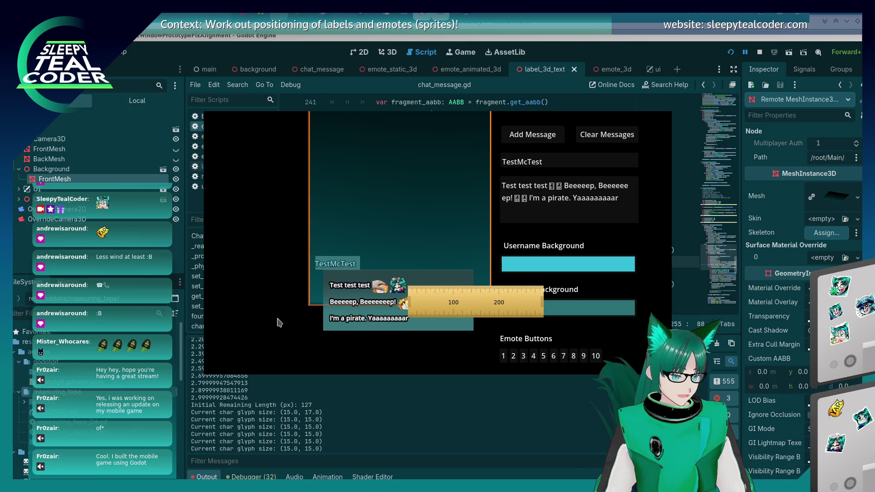
Drag the measuring ruler off the chat preview and hide its overlay
mouse_move(448, 299)
mouse_down()
mouse_move(723, 302)
mouse_move(722, 284)
mouse_up()
key(Escape)
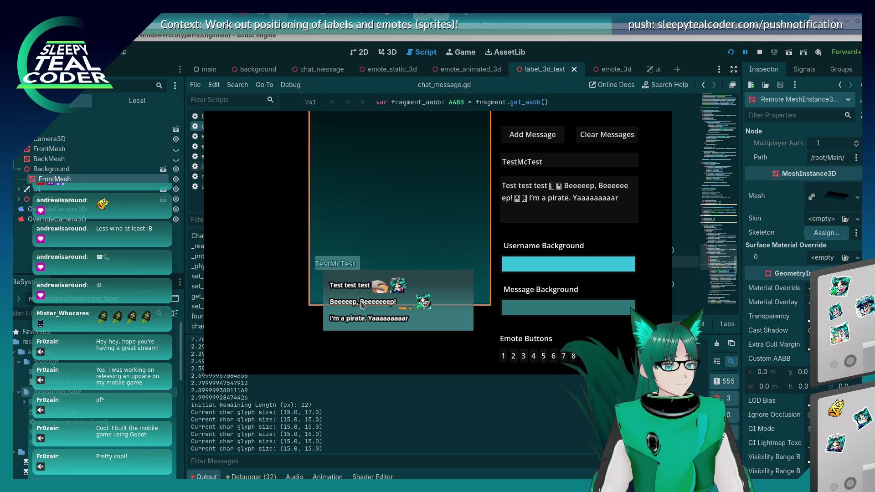
key(alt+Tab)
Prefix line 206's comment with 'Debug' to read 'Debug FOV required for 298/330px', and indent line 207
scroll(518, 212, up, 12)
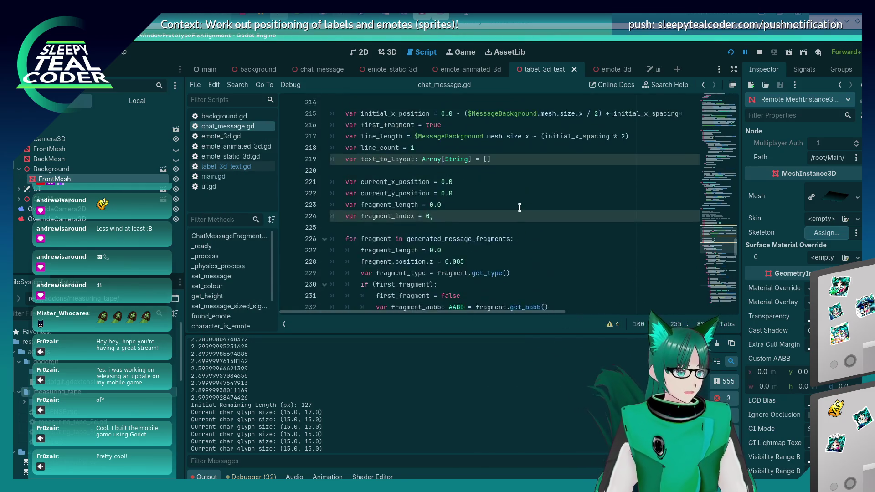
scroll(518, 212, up, 4)
scroll(510, 238, down, 2)
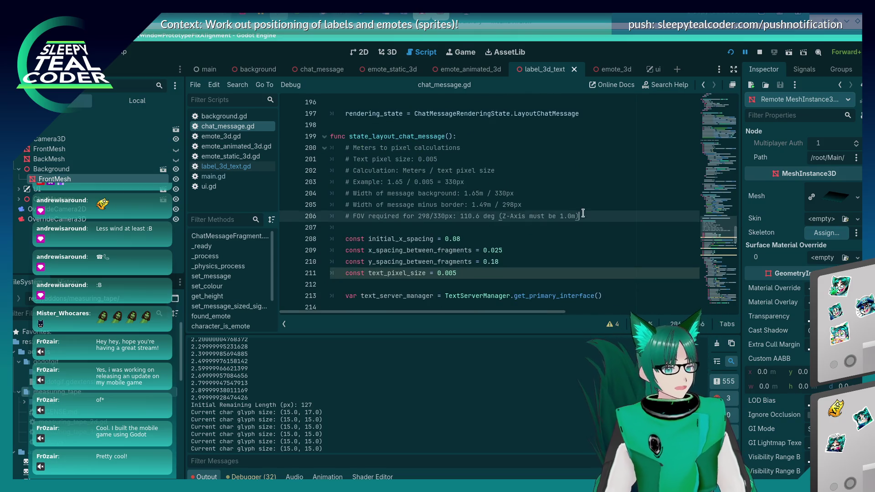
click(584, 239)
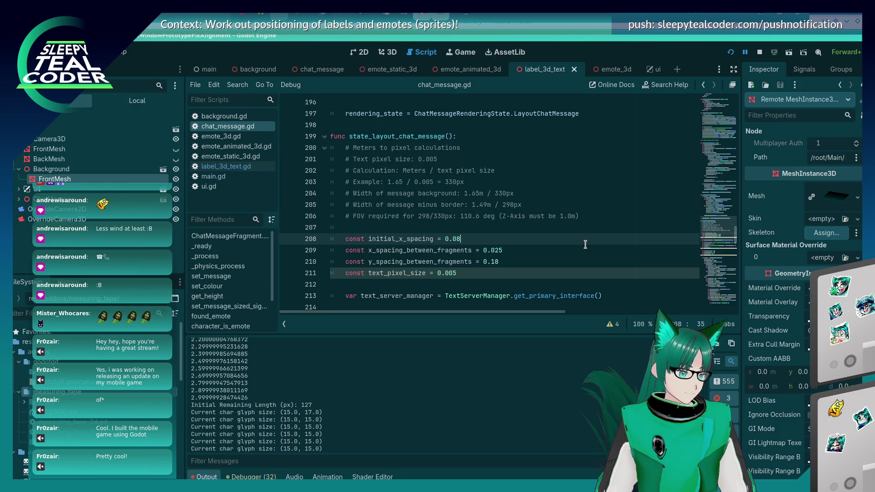
click(353, 217)
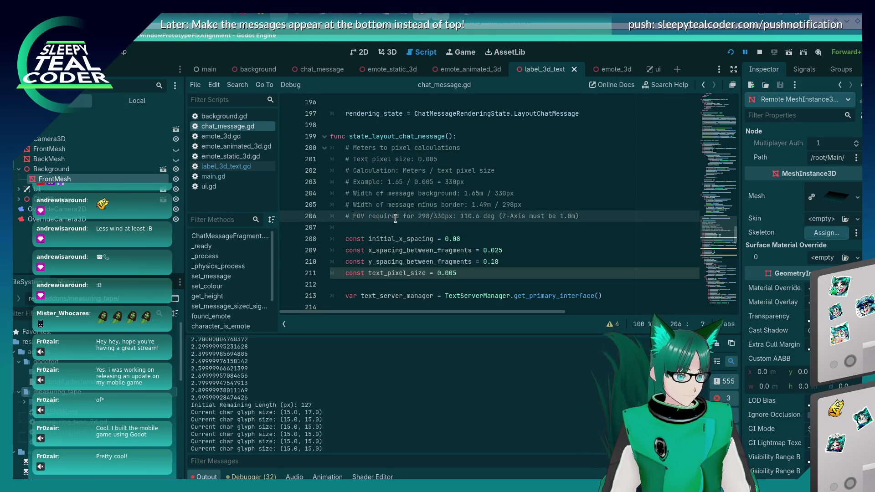
text(Debug)
key(Down)
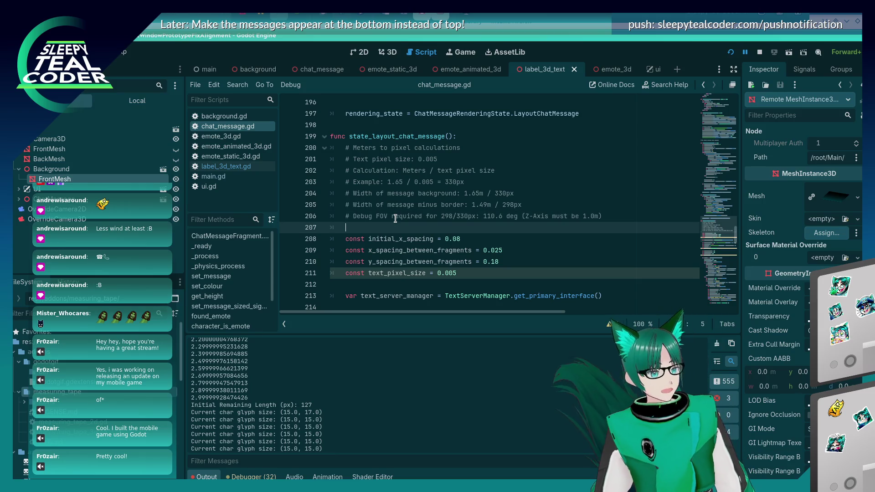
key(Tab)
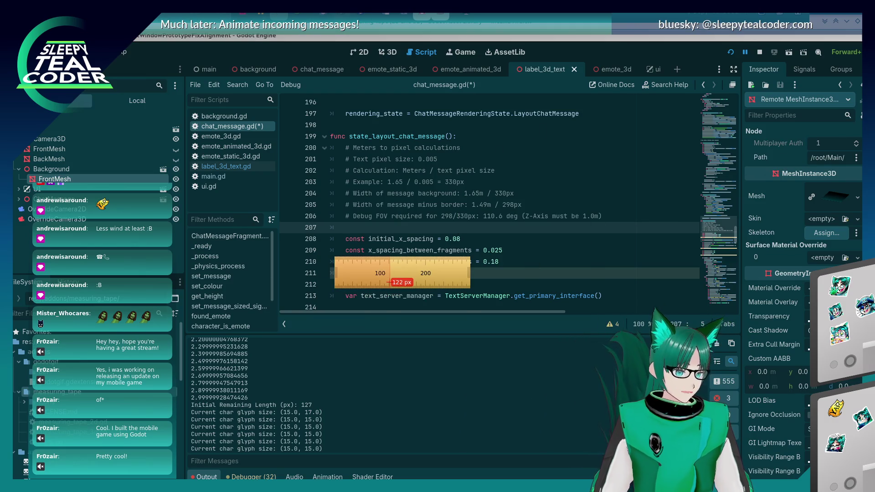
key(alt+Tab)
key(alt+Tab)
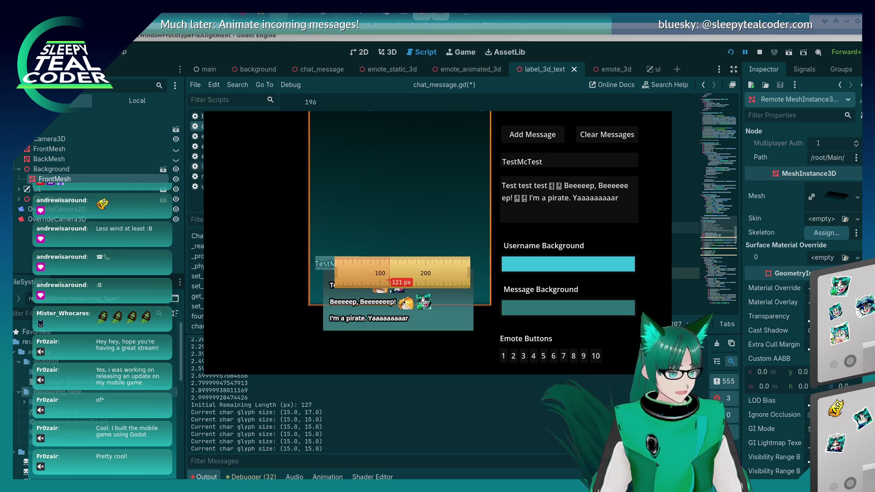
drag(394, 304, 386, 304)
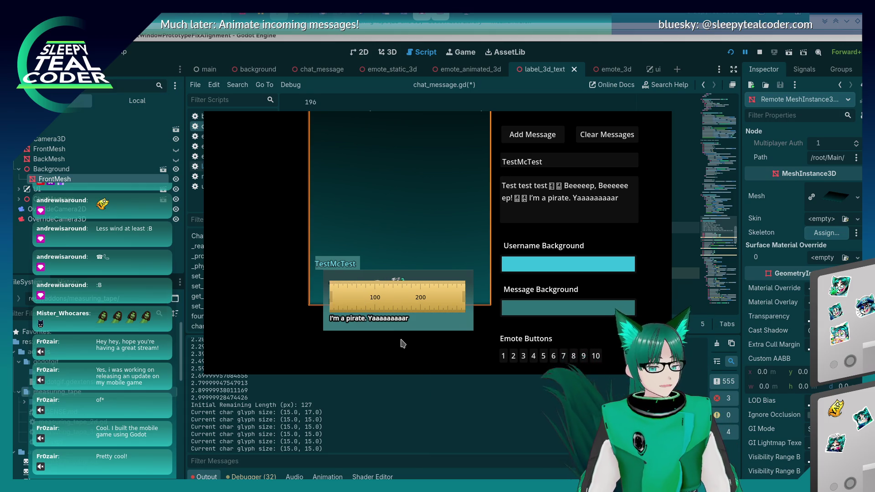
right_click(388, 302)
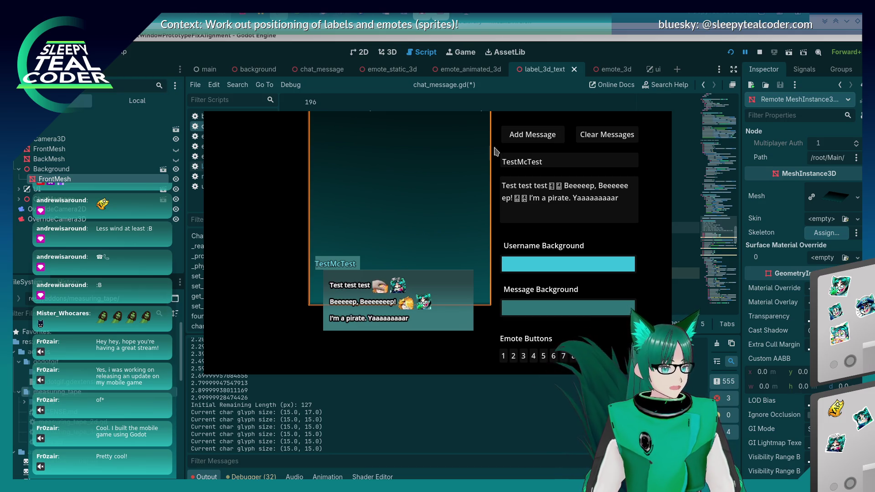
key(alt+Tab)
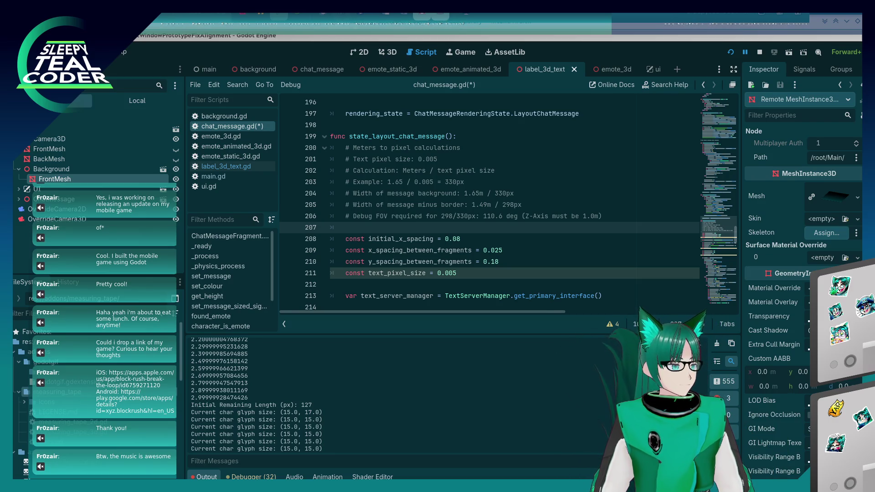
Save chat_message.gd and review the fragment-wrapping loop around the new_fragment_text line 270
key(ctrl+s)
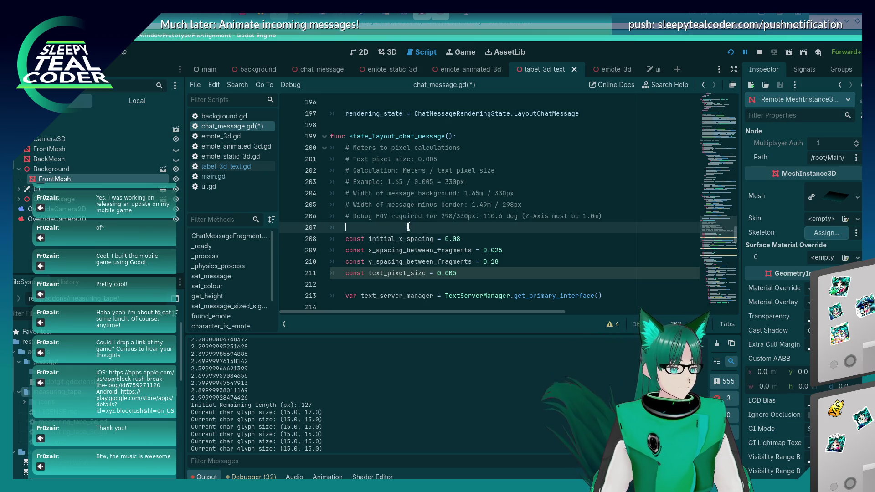
scroll(411, 187, down, 11)
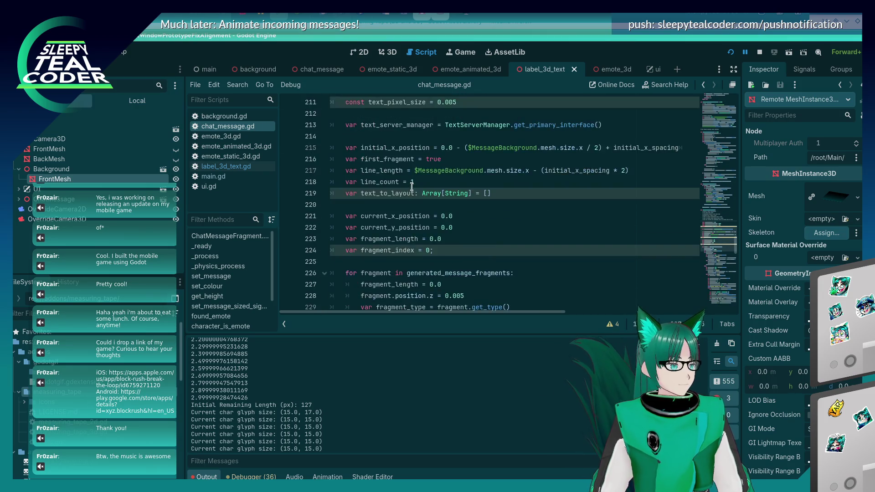
scroll(412, 187, up, 7)
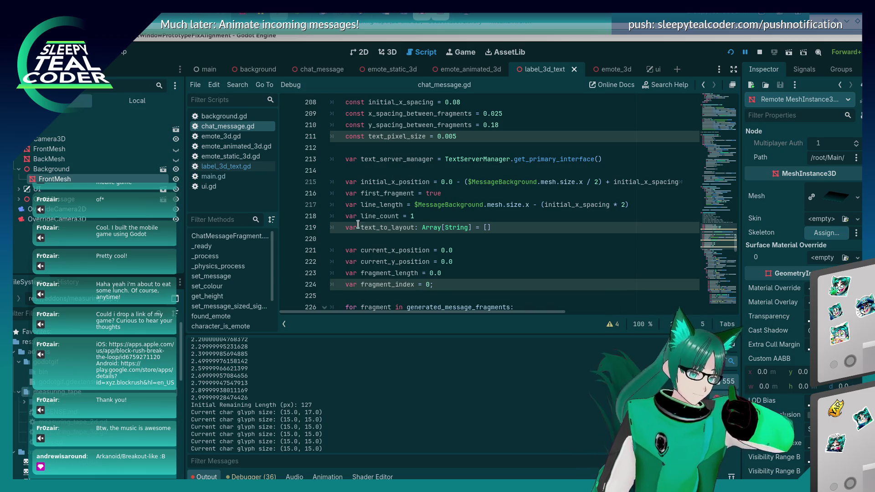
scroll(398, 217, down, 2)
scroll(398, 217, down, 15)
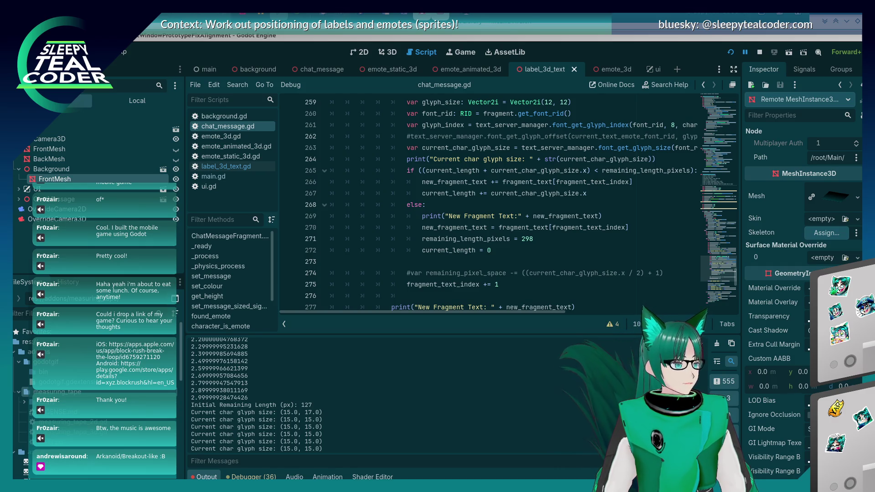
click(491, 228)
scroll(490, 224, down, 2)
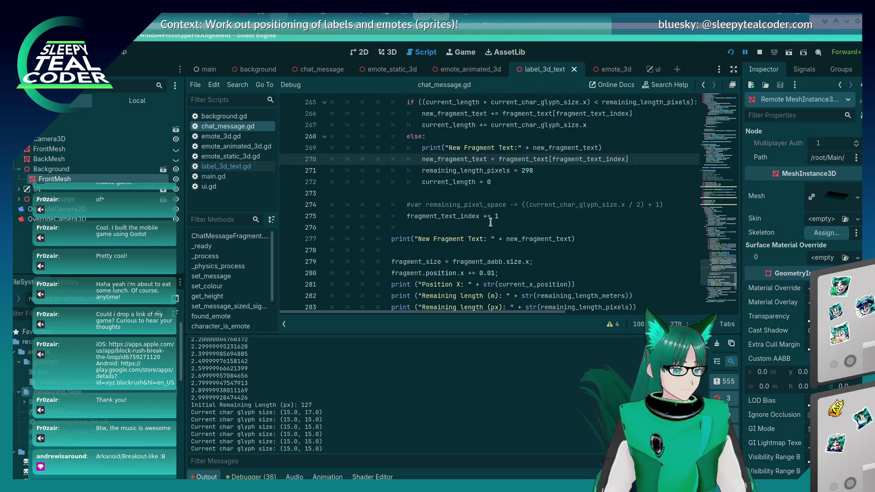
scroll(490, 222, up, 3)
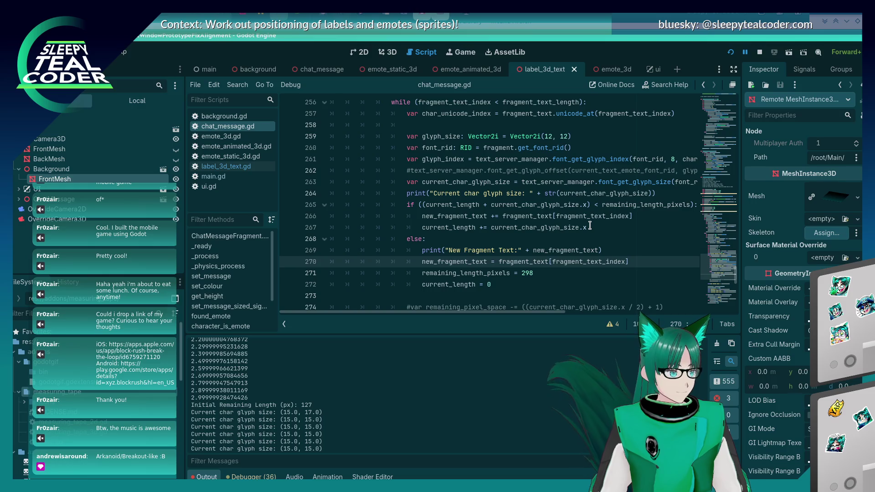
key(alt+Tab)
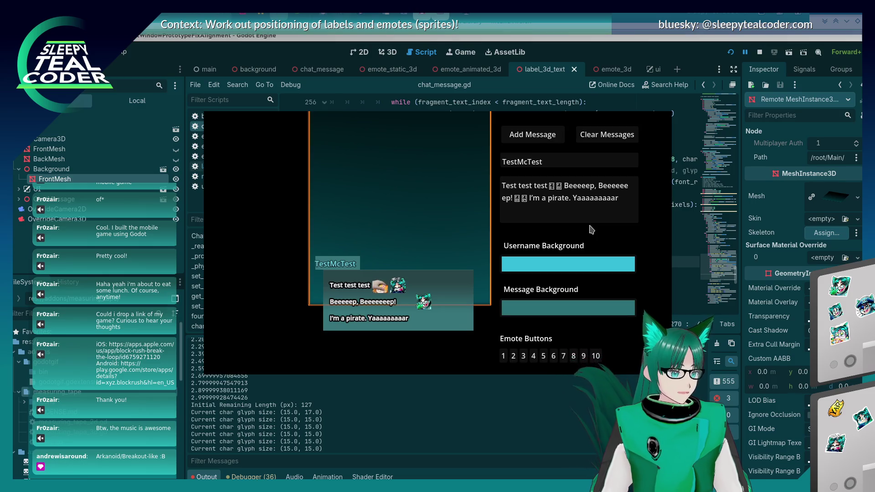
Measure the wrapped message line width with the screen ruler, then go back to chat_message.gd
key(alt+Tab)
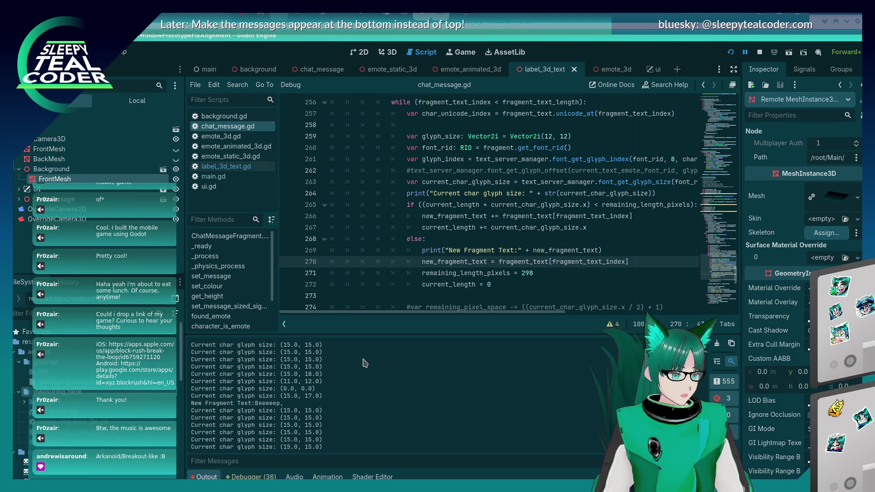
key(alt+Tab)
key(alt+Tab)
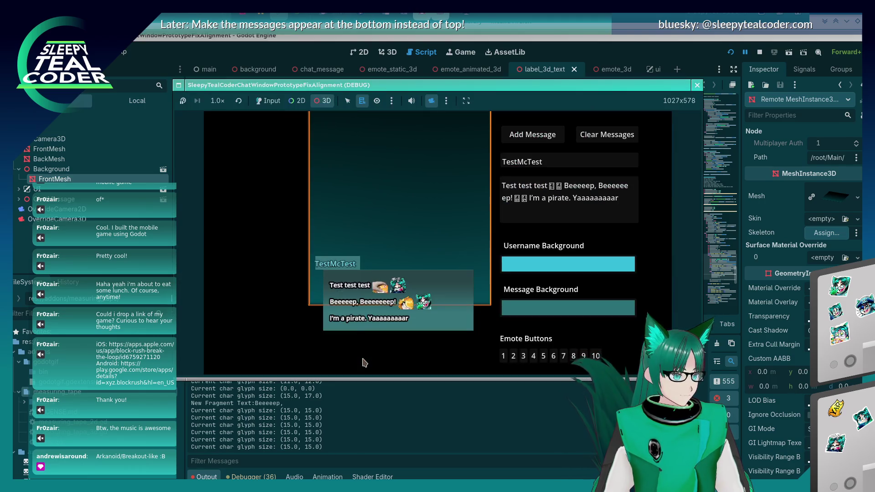
key(m)
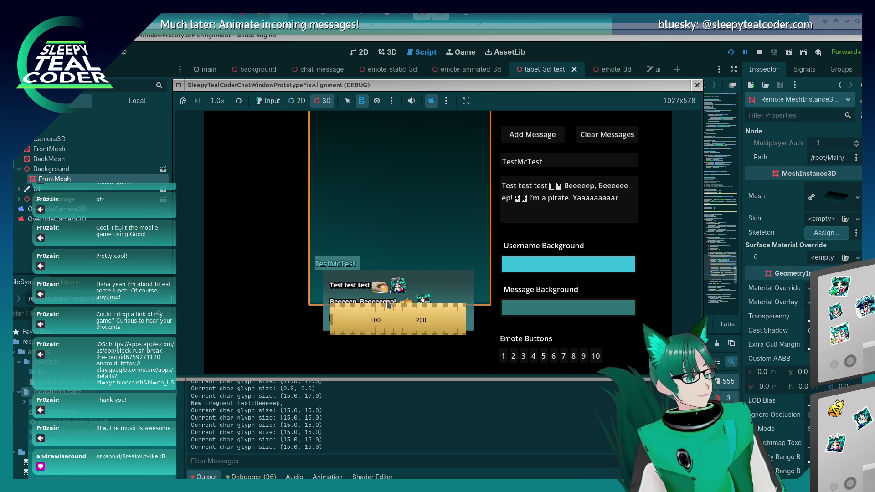
click(656, 48)
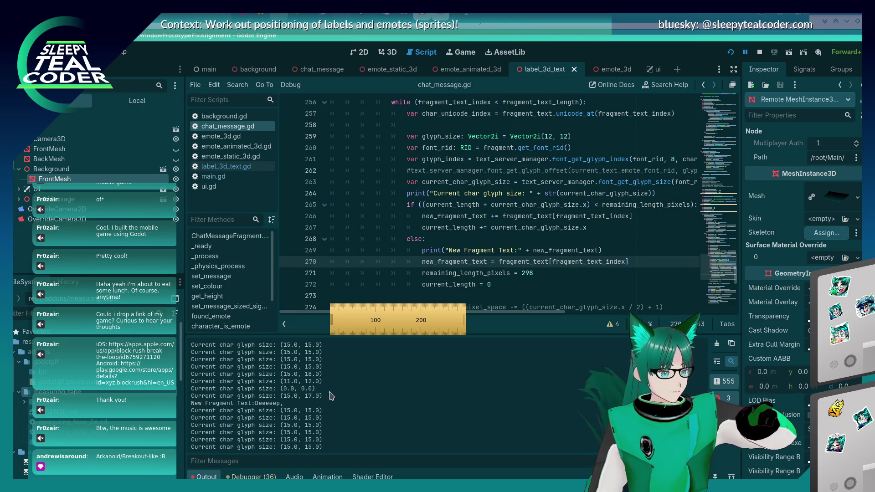
scroll(566, 201, up, 2)
Edit the glyph size values on line 259, save, and add a test message in the running overlay
click(628, 202)
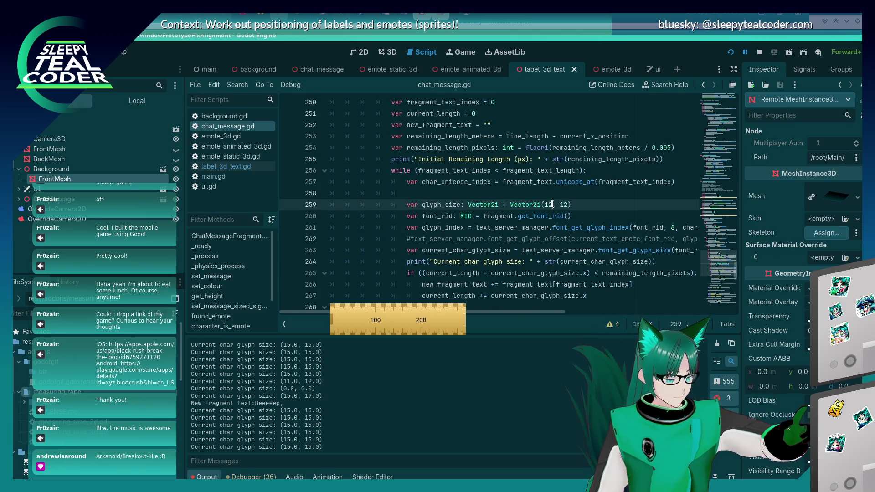
key(BackSpace)
key(BackSpace)
text(8)
key(Right)
key(Right)
key(Right)
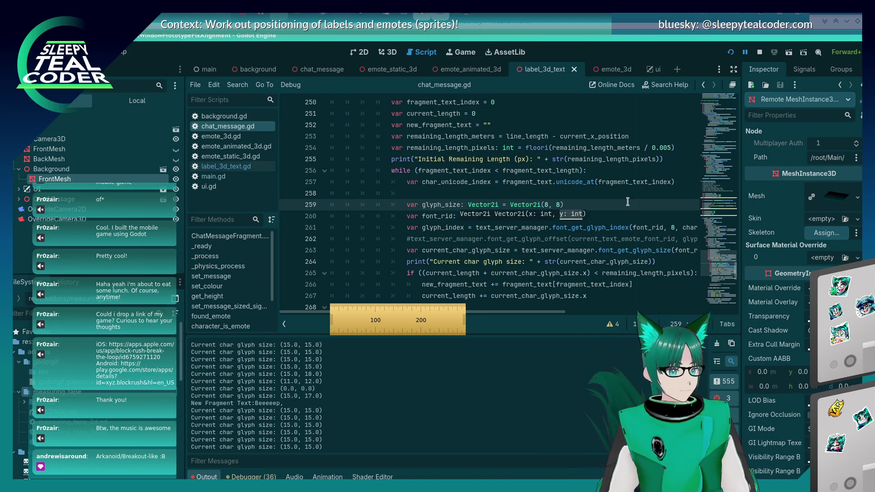
key(ctrl+s)
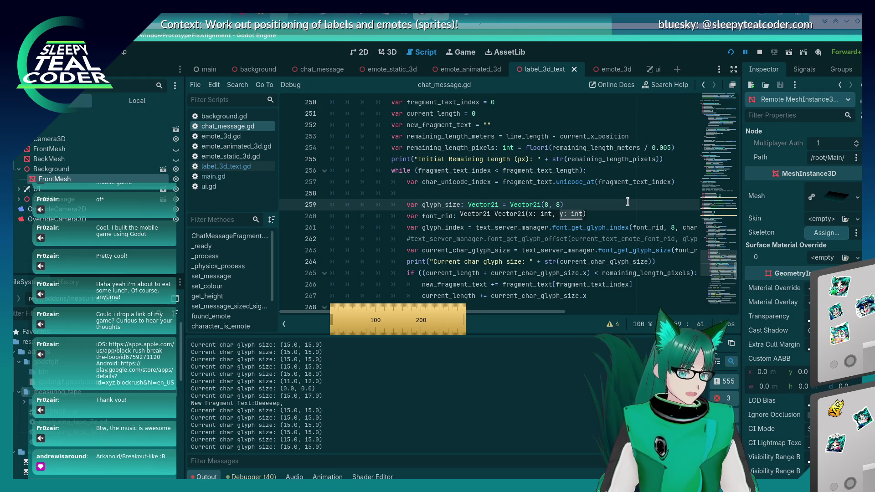
key(alt+Tab)
key(alt+Tab)
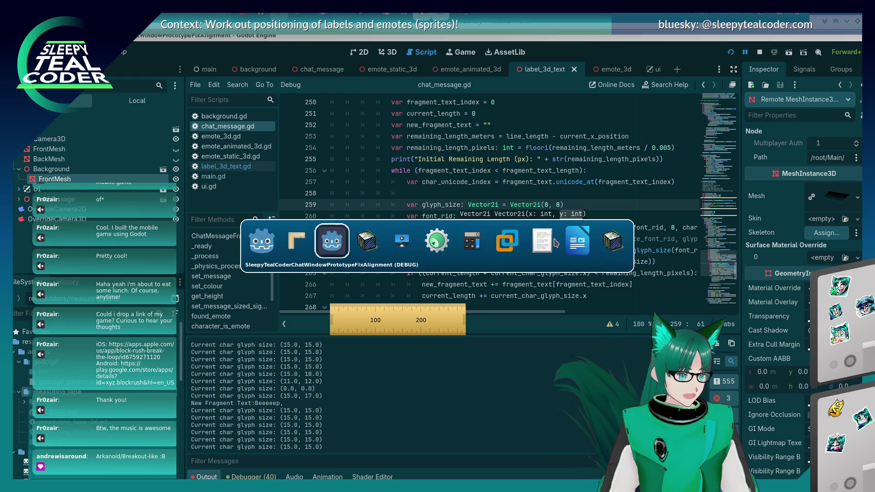
key(alt+Tab)
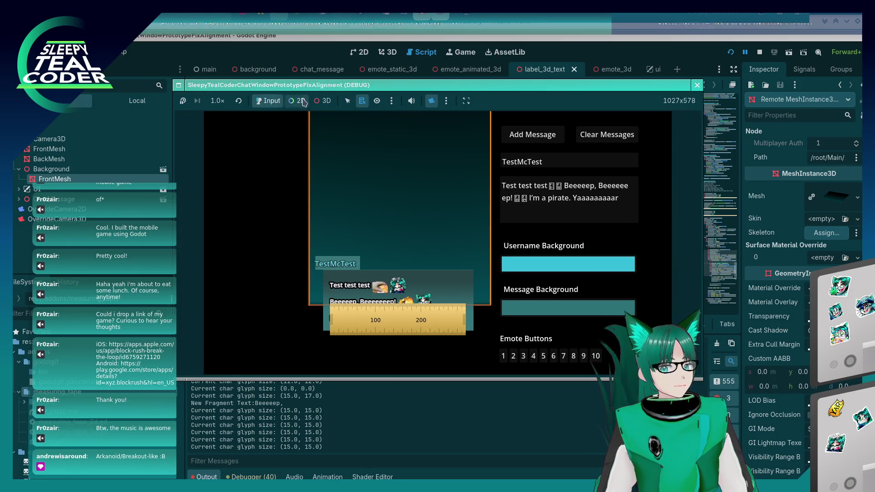
click(529, 135)
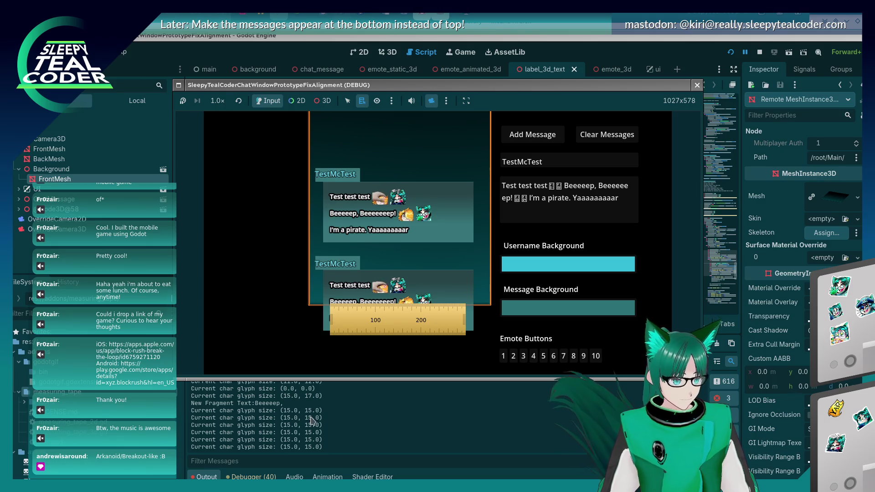
Finish setting line 259's glyph size to Vector2i(6, 6) and rerun with two new test messages
click(325, 412)
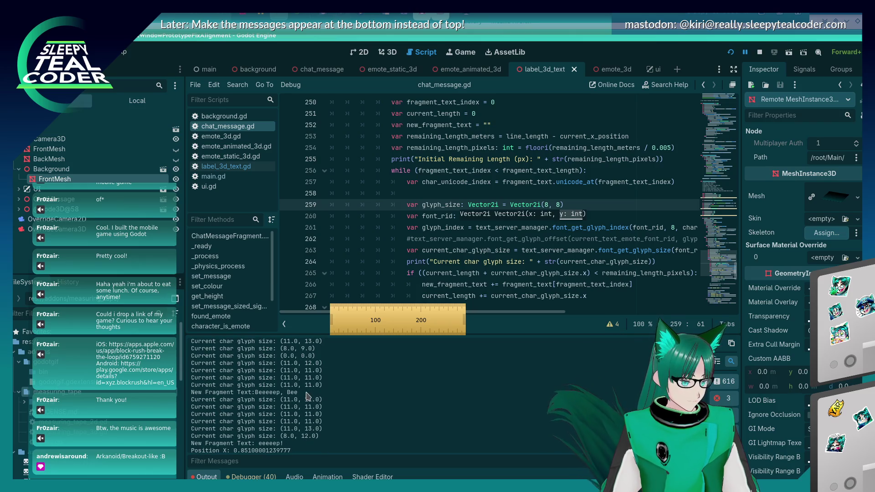
click(546, 205)
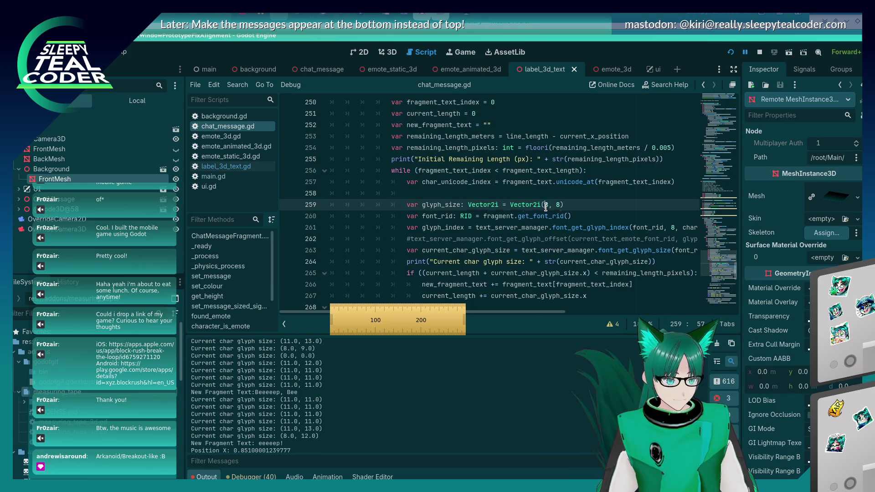
key(Right)
key(Right)
key(Right)
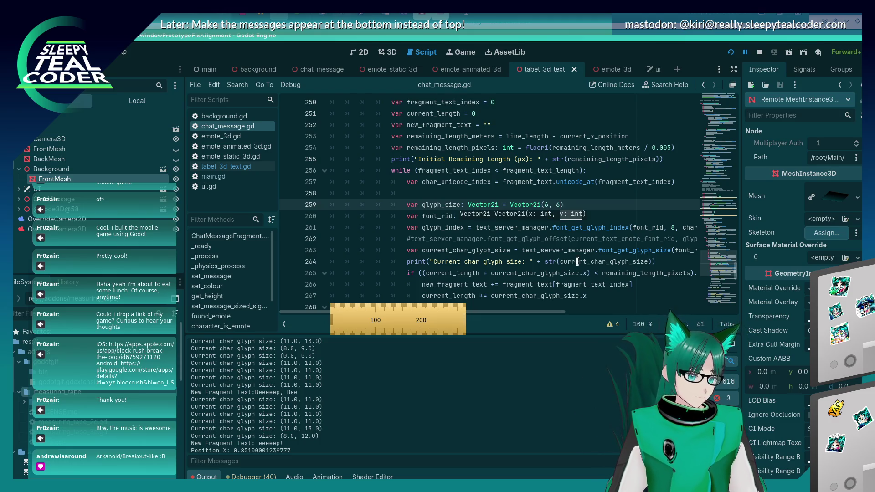
key(alt+Tab)
click(515, 133)
click(361, 441)
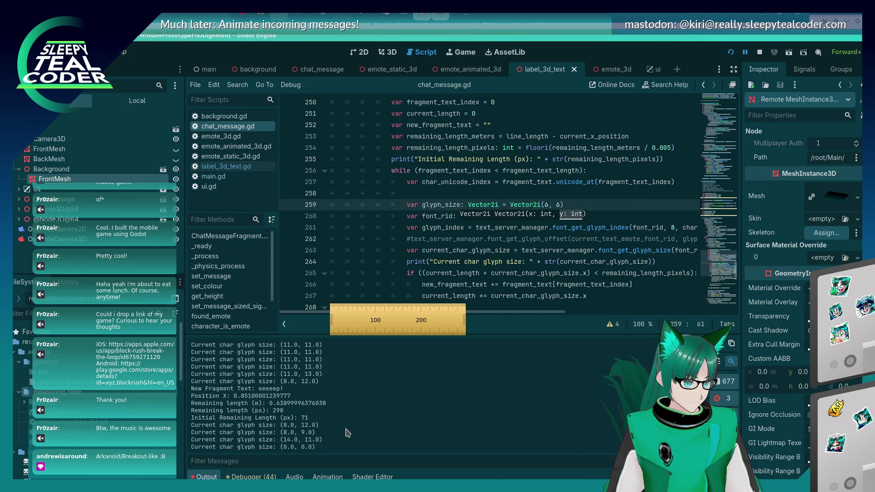
Review the logged glyph sizes in Output and start editing line 259's glyph width to 5
scroll(326, 413, up, 3)
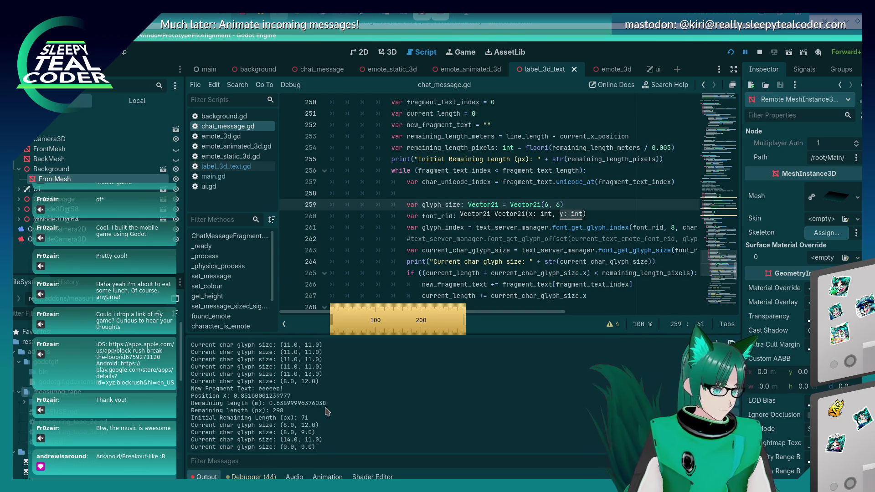
scroll(327, 411, up, 3)
scroll(327, 411, up, 6)
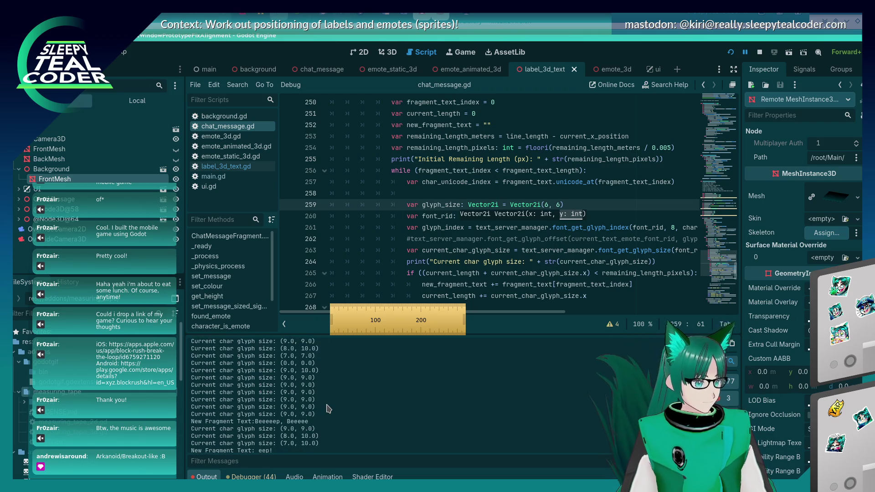
scroll(326, 409, down, 2)
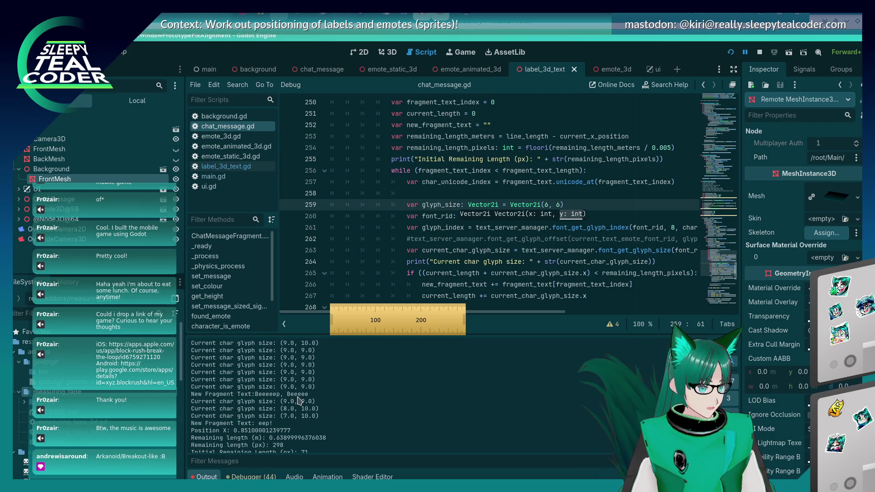
click(545, 205)
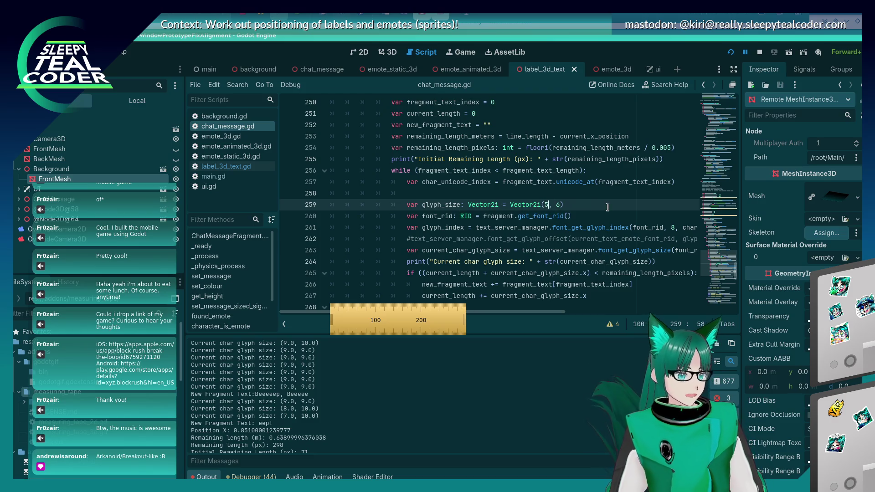
Test the chat overlay with glyph size Vector2i(5, 5), then close the game
key(Right)
key(Right)
key(Right)
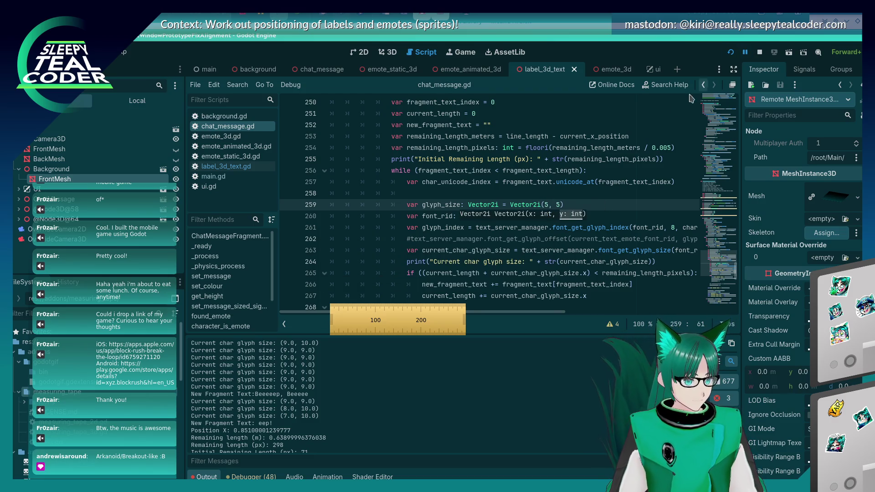
key(alt+Tab)
key(alt+Tab)
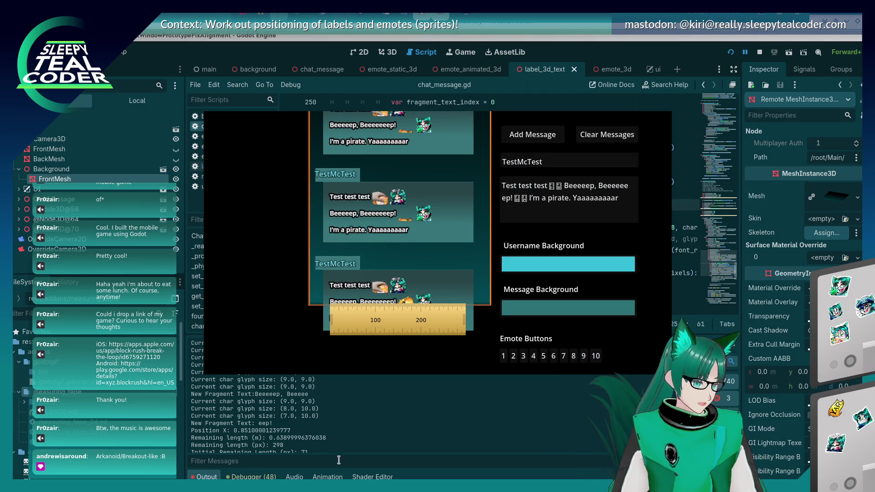
key(alt+Tab)
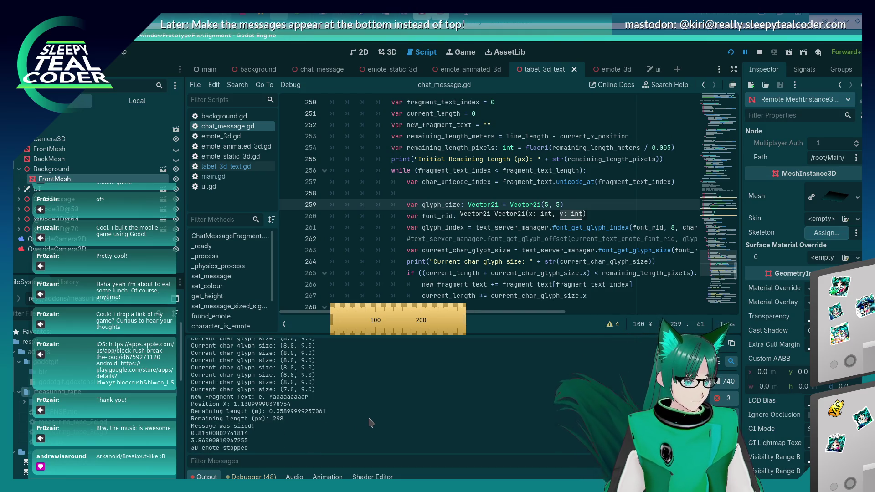
scroll(370, 423, up, 3)
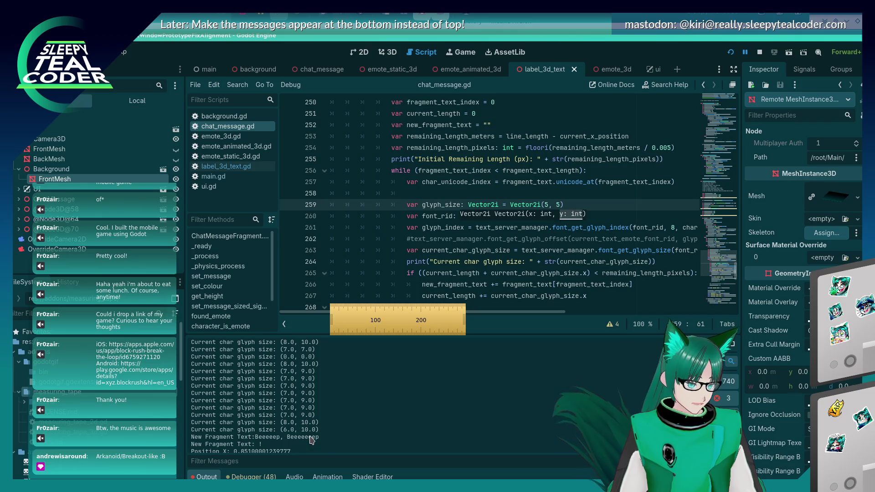
scroll(310, 439, down, 2)
Restore line 259's glyph size to Vector2i(6, 6) and save the script
click(549, 205)
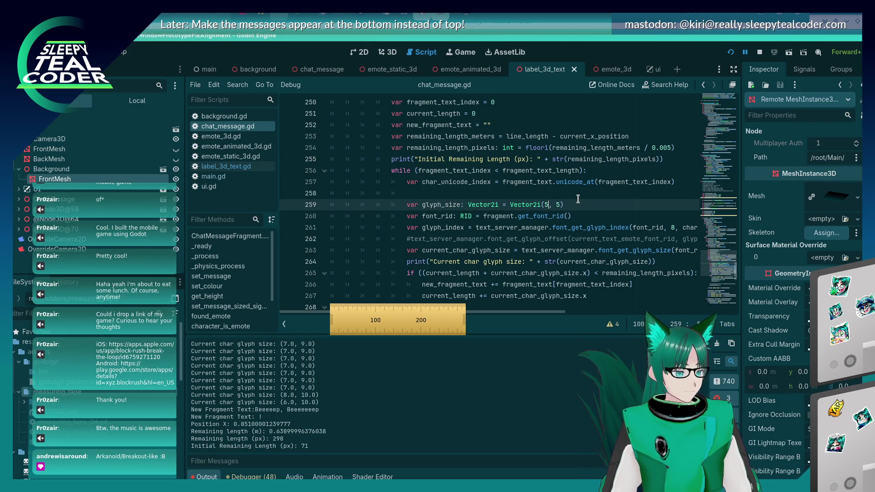
mouse_move(531, 203)
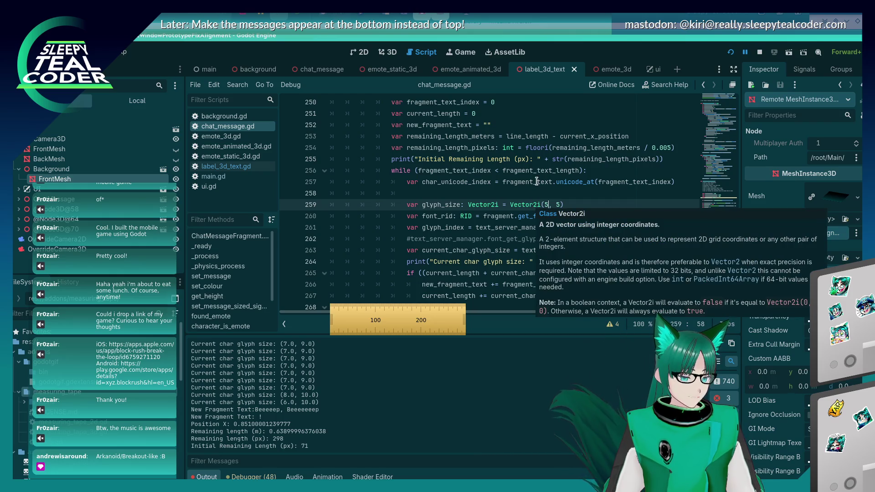
mouse_move(538, 182)
click(473, 228)
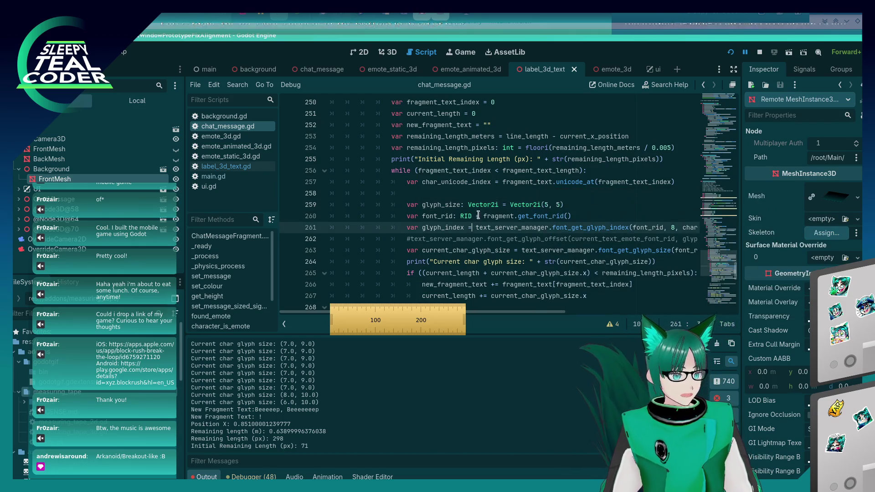
mouse_move(489, 205)
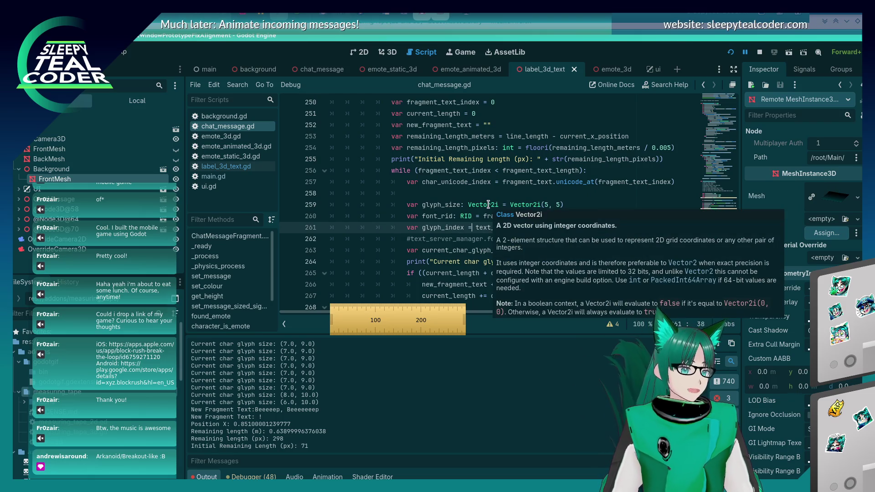
click(549, 203)
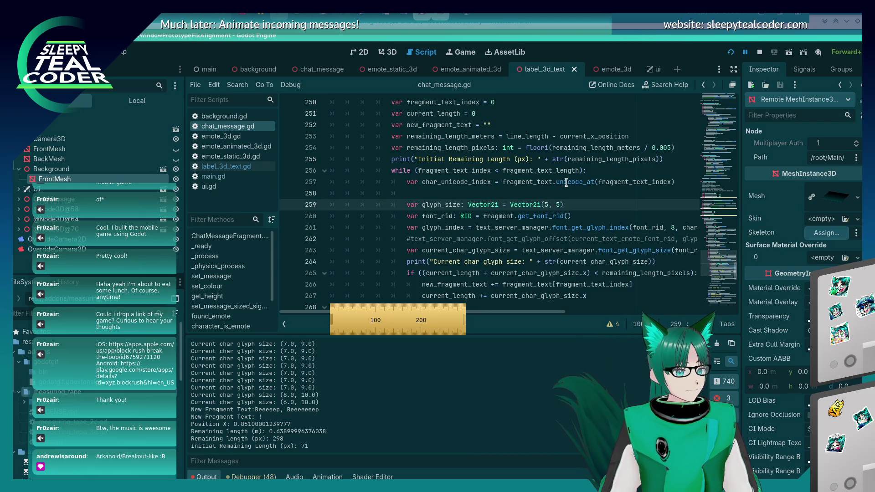
text(6)
key(Right)
key(Right)
key(Right)
key(ctrl+s)
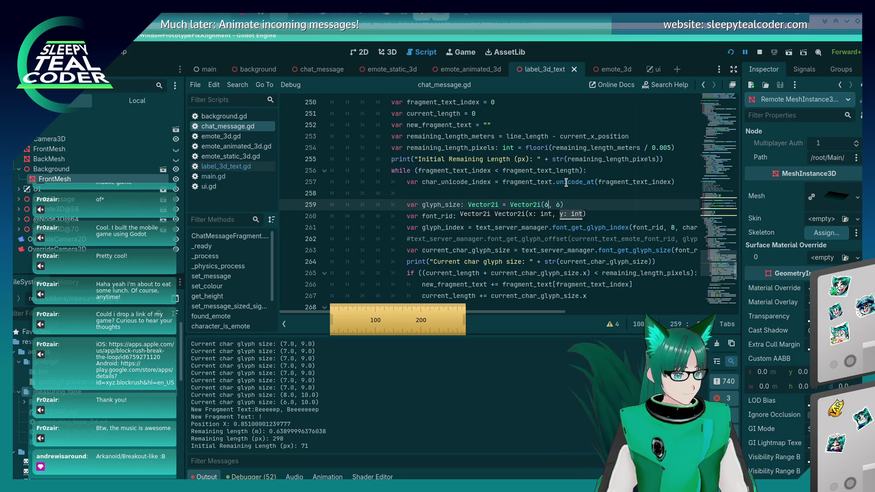
Move the caret to the font size argument 8 on the glyph index line
key(Down)
key(Down)
key(End)
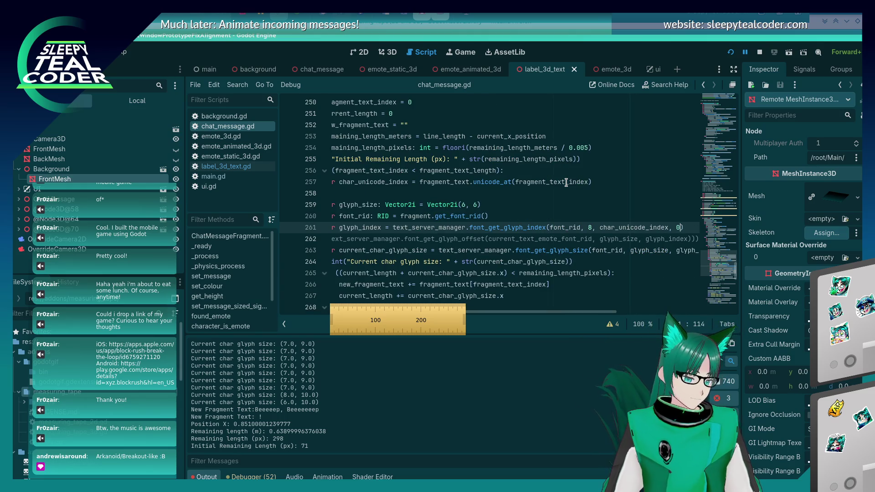
click(591, 228)
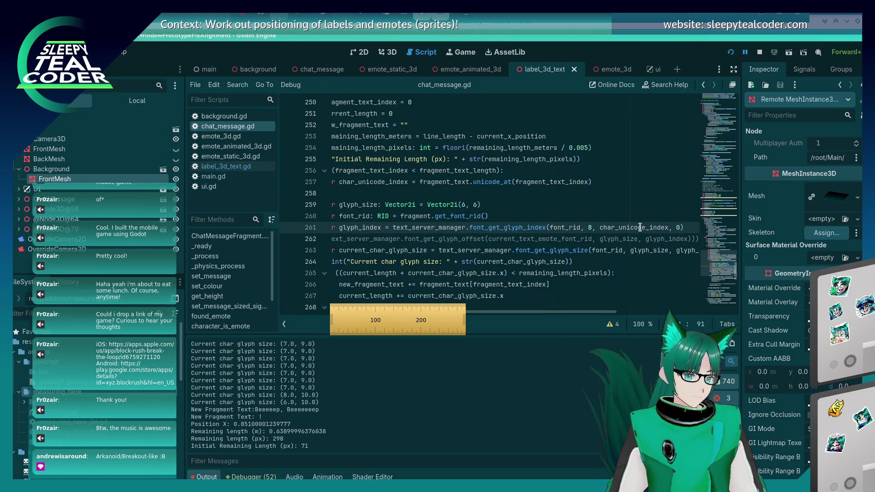
Change the glyph index line's font size argument from 8 to 14
key(BackSpace)
text(14)
key(Escape)
key(Up)
key(Up)
key(Up)
key(Down)
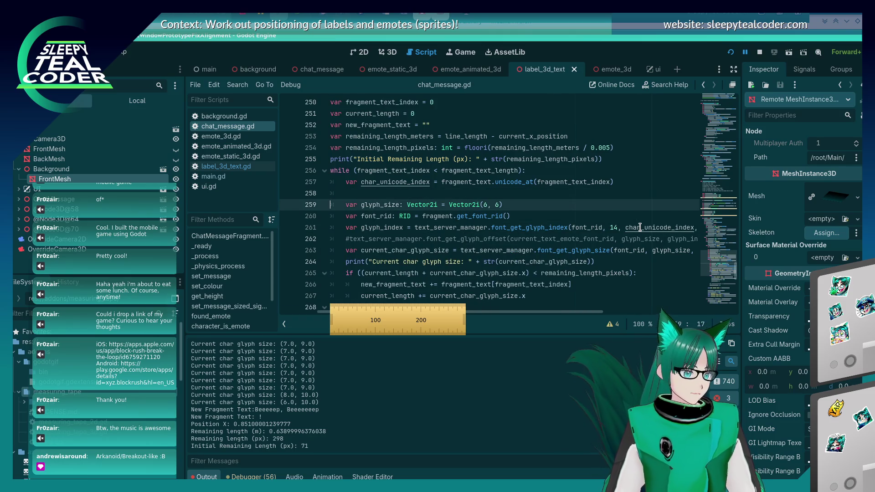
Set line 259's glyph size to 14 by 14, tidy line 260, and run the game
key(BackSpace)
key(BackSpace)
text(14,)
key(End)
key(Delete)
key(Return)
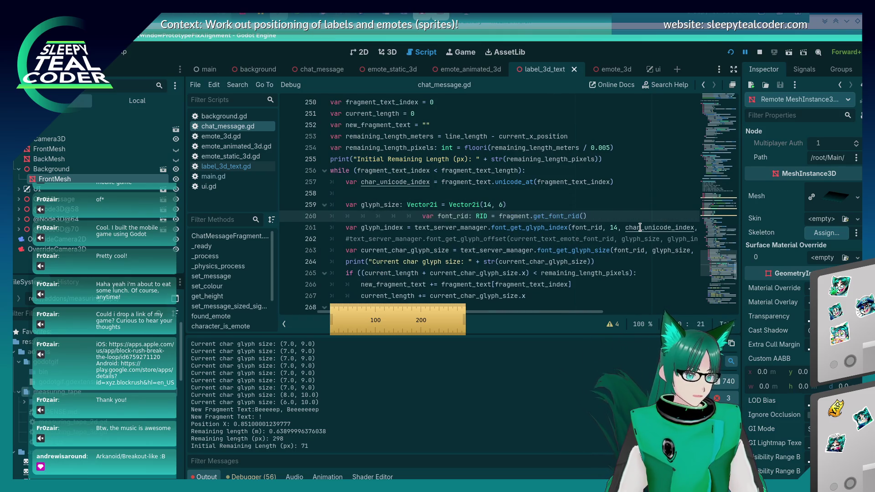
key(Delete)
key(Delete)
key(Delete)
key(Up)
key(End)
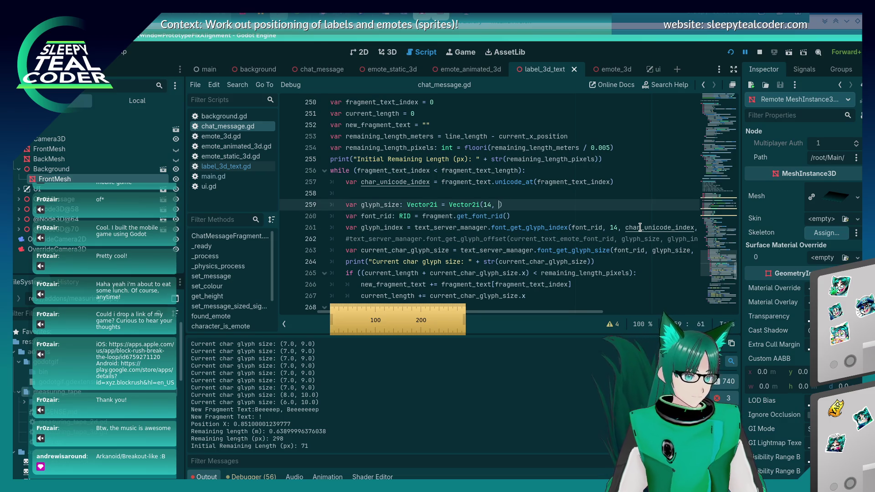
text(14)
key(F5)
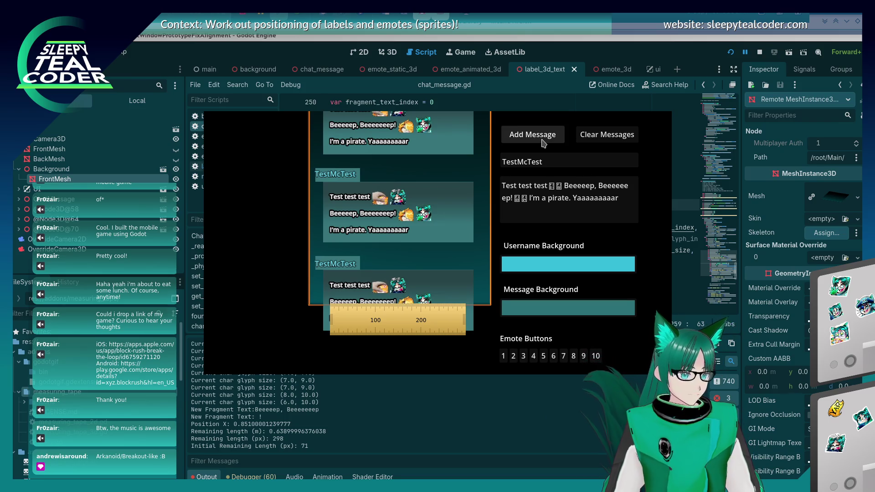
Add test chat messages, rerunning the game once to clear the log
click(544, 144)
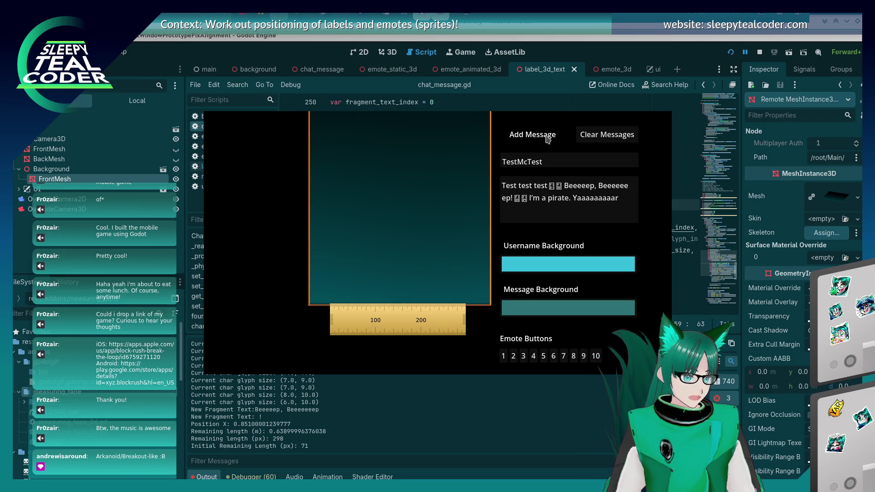
click(724, 350)
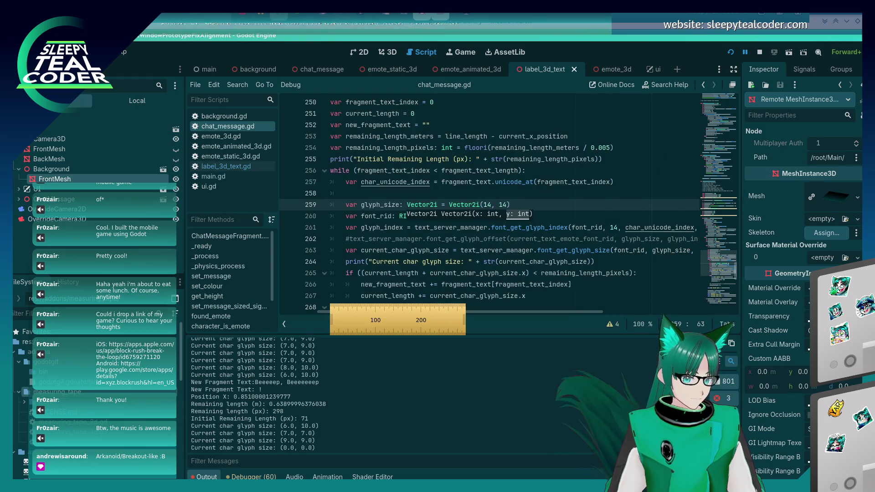
key(F5)
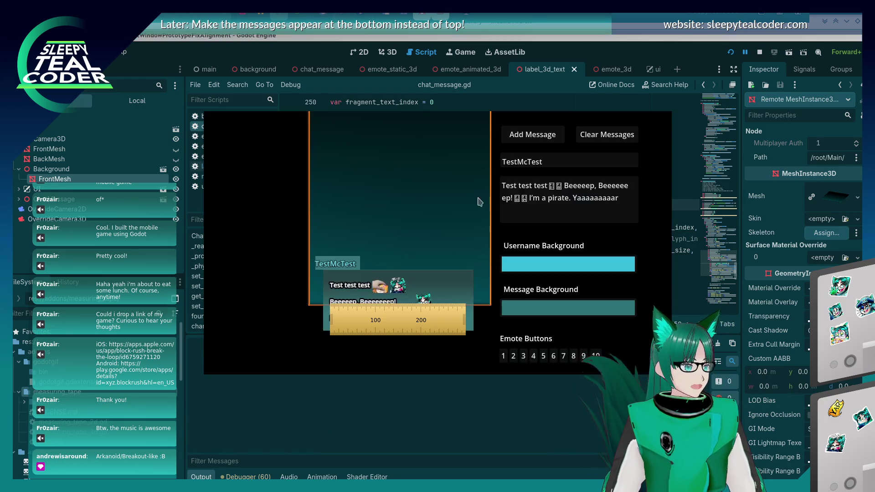
click(532, 135)
click(468, 435)
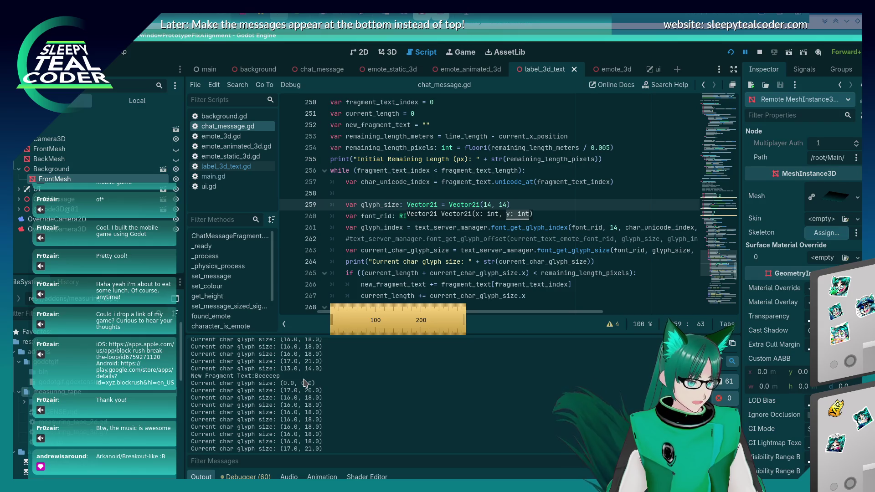
Change the glyph size to Vector2i(12, 12), rerun the chat test and add two messages
click(492, 205)
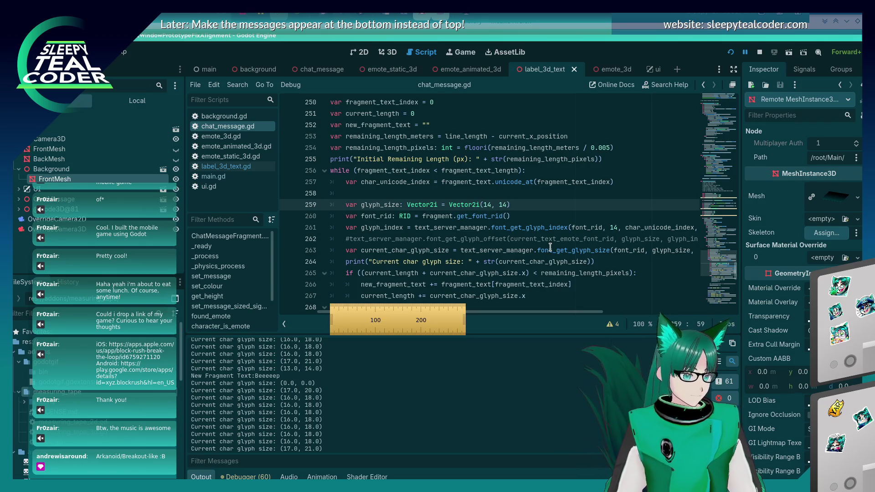
mouse_move(552, 223)
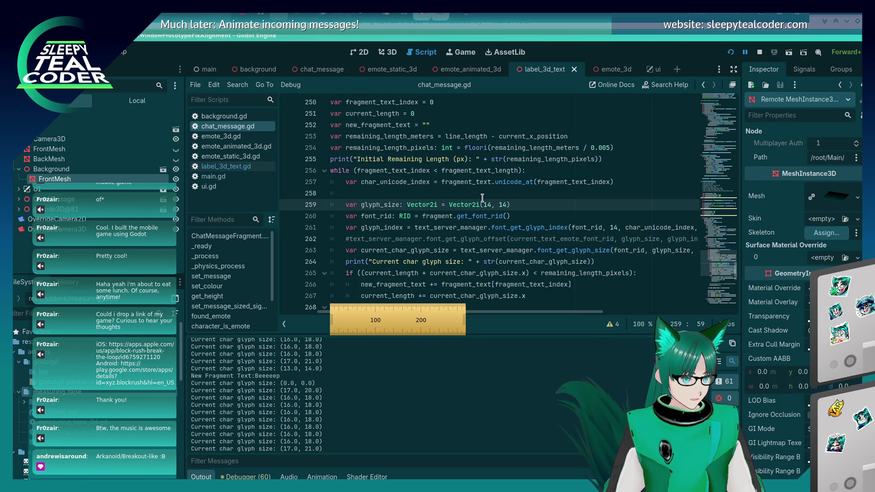
text(2)
key(Right)
key(Right)
key(Right)
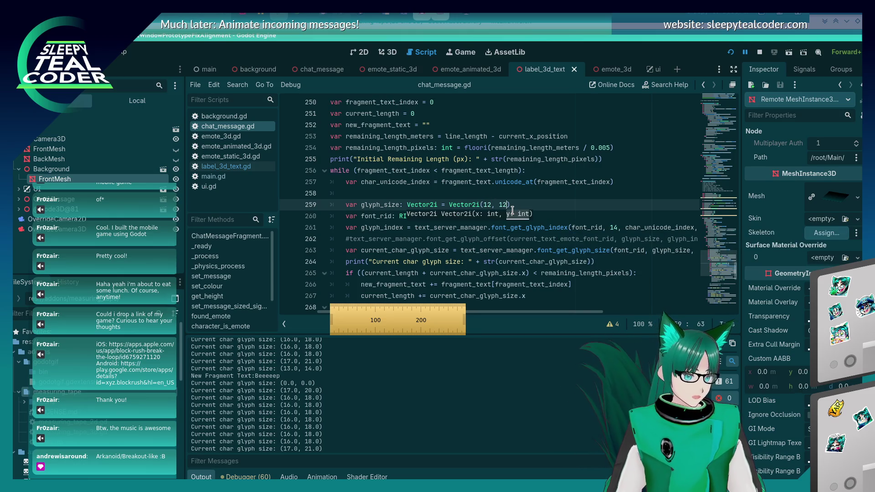
scroll(563, 312, right, 1)
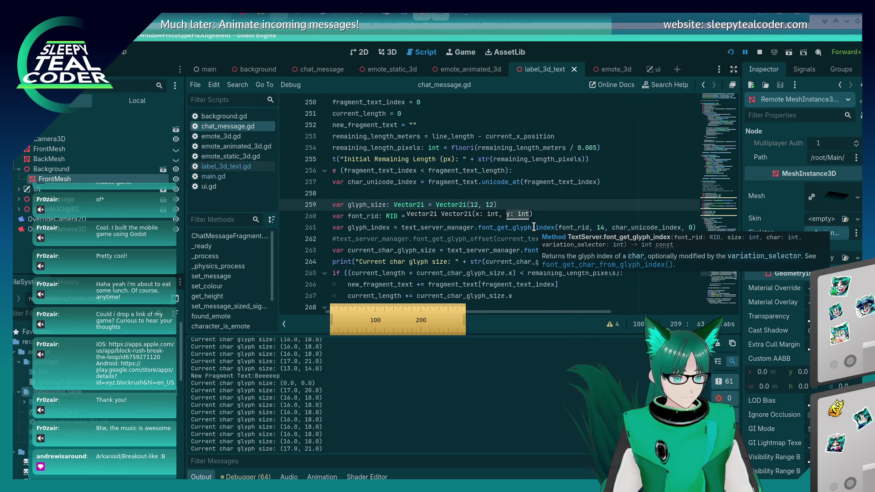
mouse_move(562, 313)
mouse_down()
mouse_move(588, 316)
mouse_move(547, 315)
mouse_up()
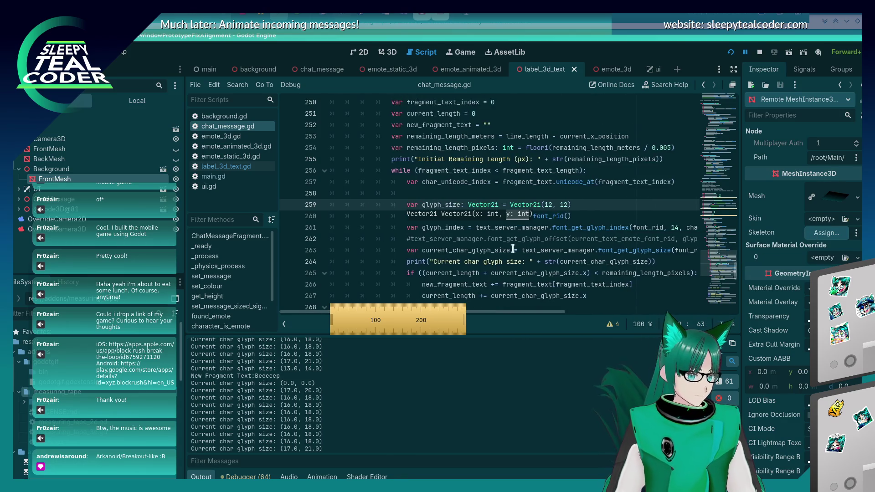
key(F5)
click(533, 134)
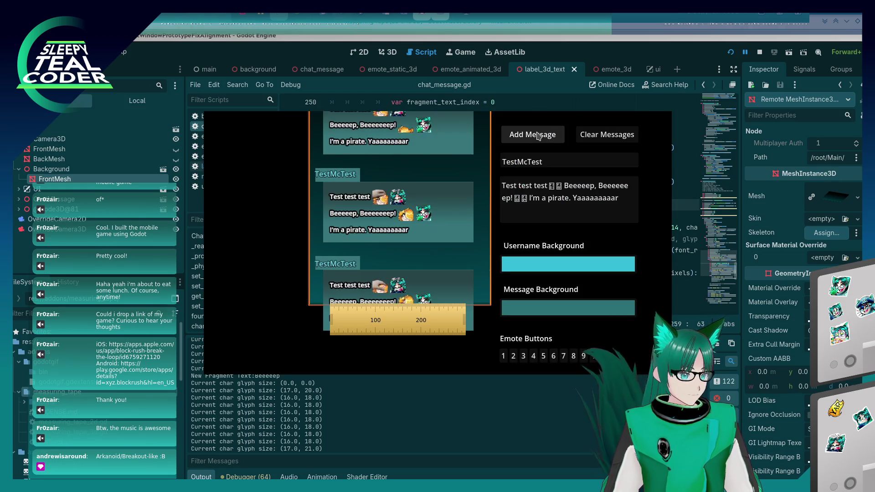
click(509, 415)
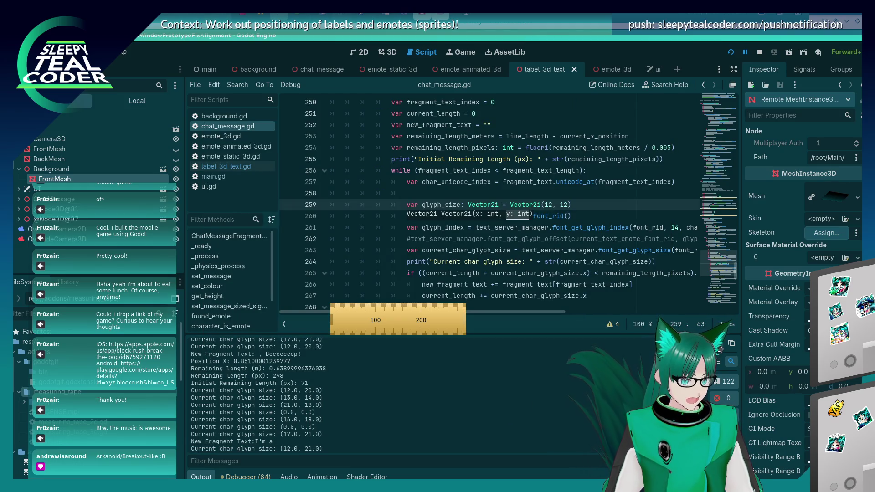
key(alt+Tab)
key(alt+Tab)
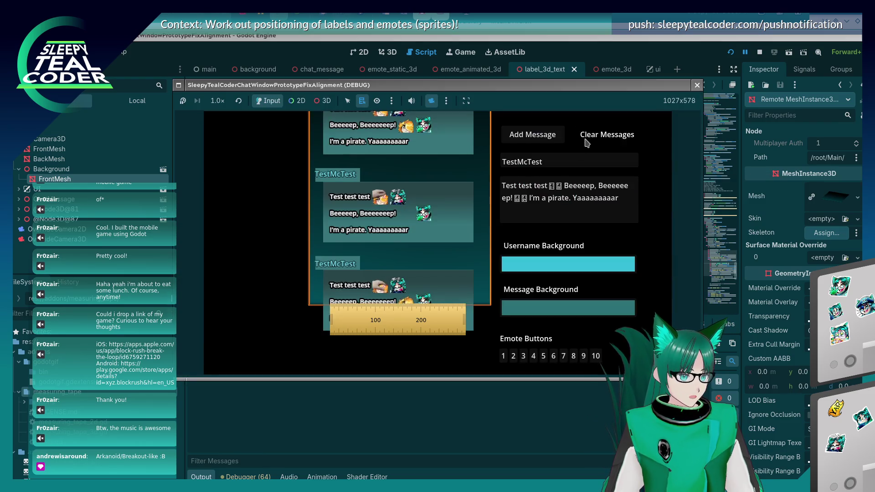
Reset the chat test to one fresh message, inspect its emote spacing, and close the game
click(595, 135)
click(534, 136)
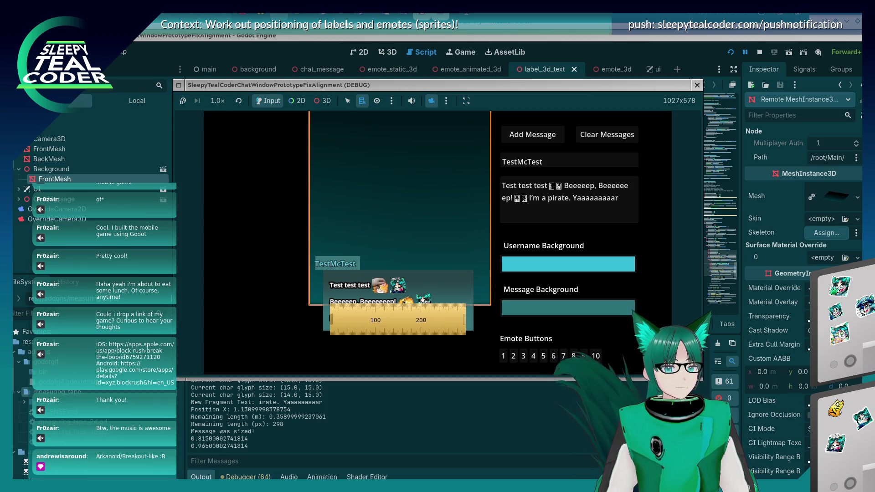
click(458, 399)
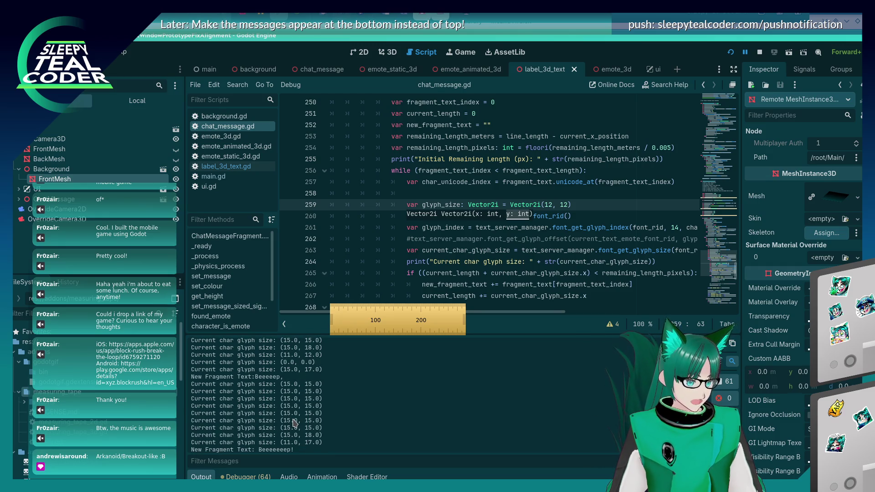
key(alt+Tab)
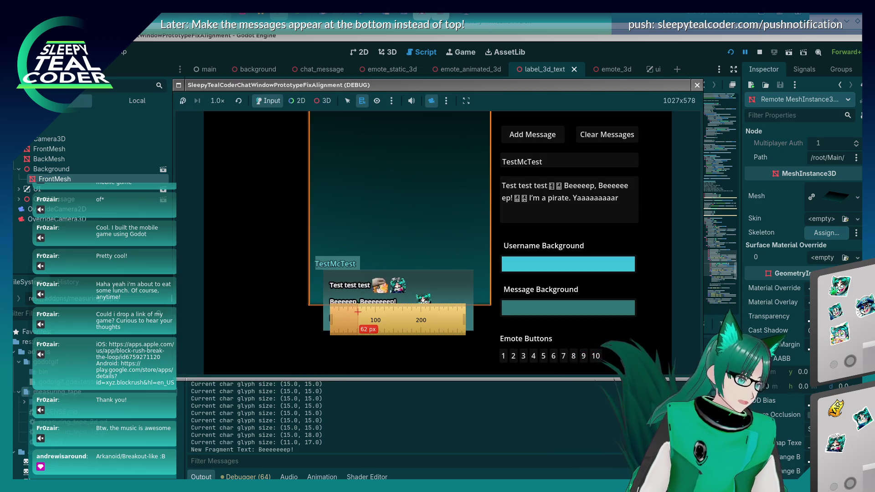
mouse_move(378, 308)
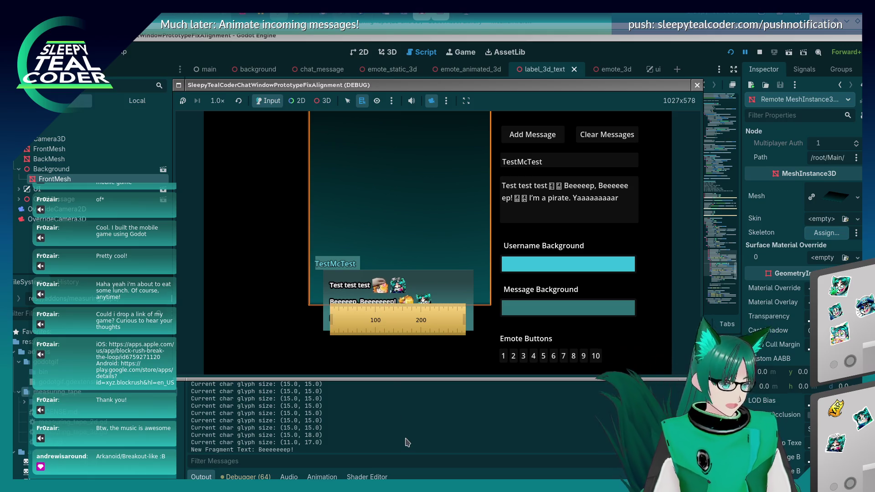
key(F8)
click(504, 274)
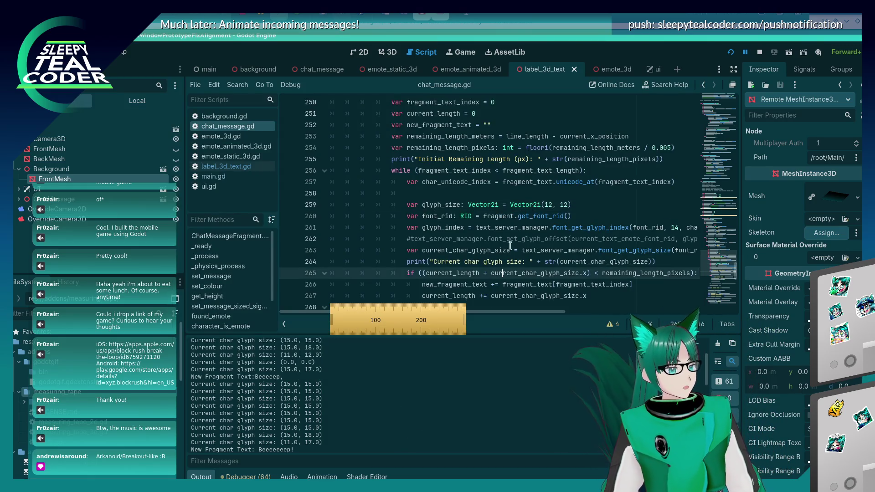
Change the glyph-index font size on line 261 from 14 to 7, rerun, then clear and add a test message
drag(518, 312, 581, 312)
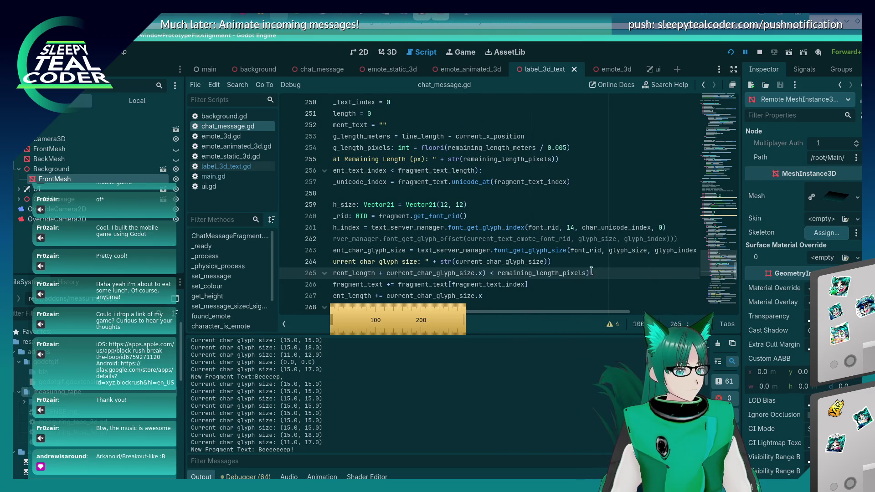
click(570, 228)
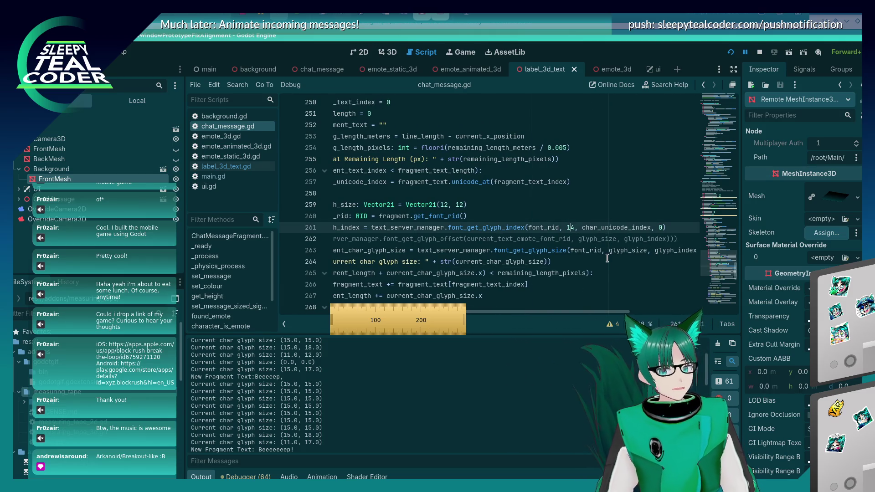
key(BackSpace)
key(Delete)
text(7)
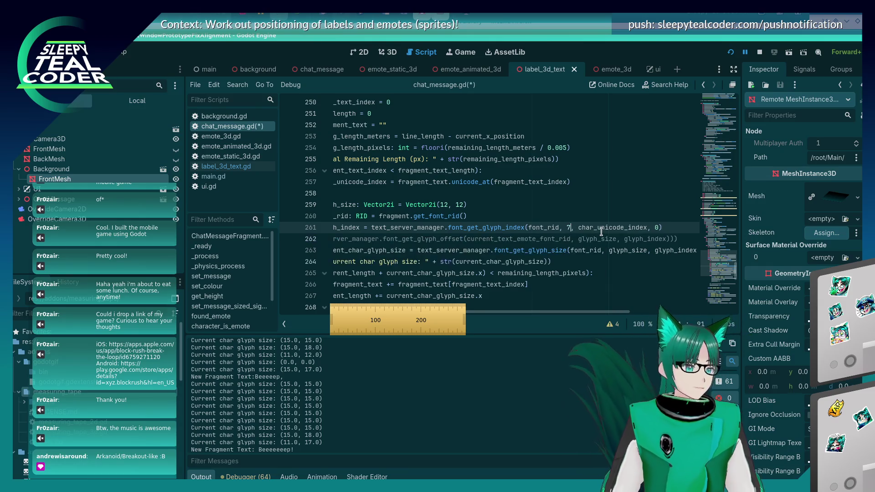
key(F5)
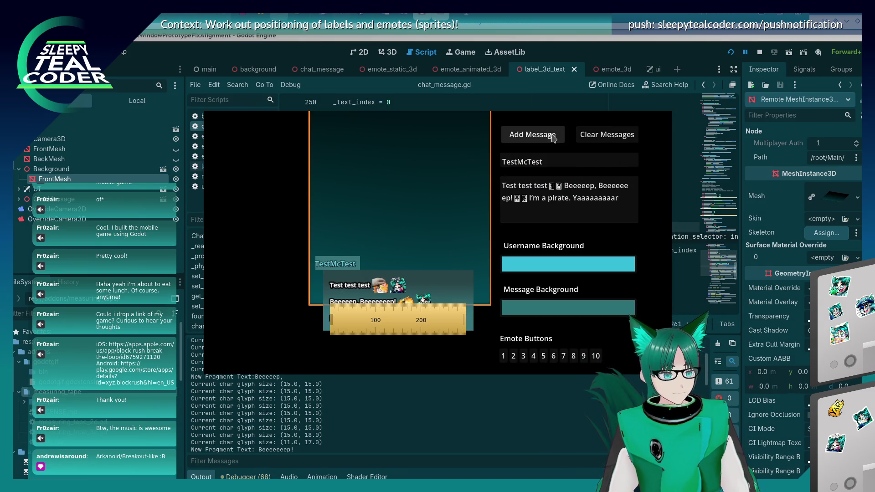
click(579, 137)
click(561, 136)
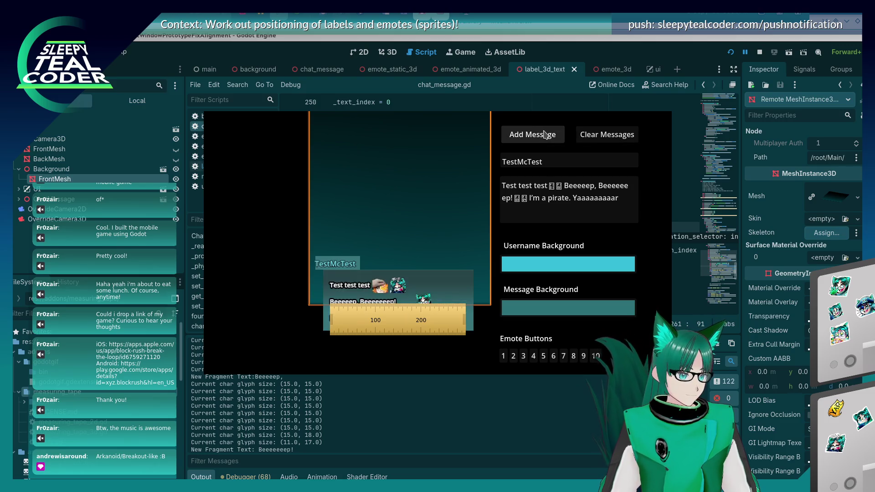
click(400, 434)
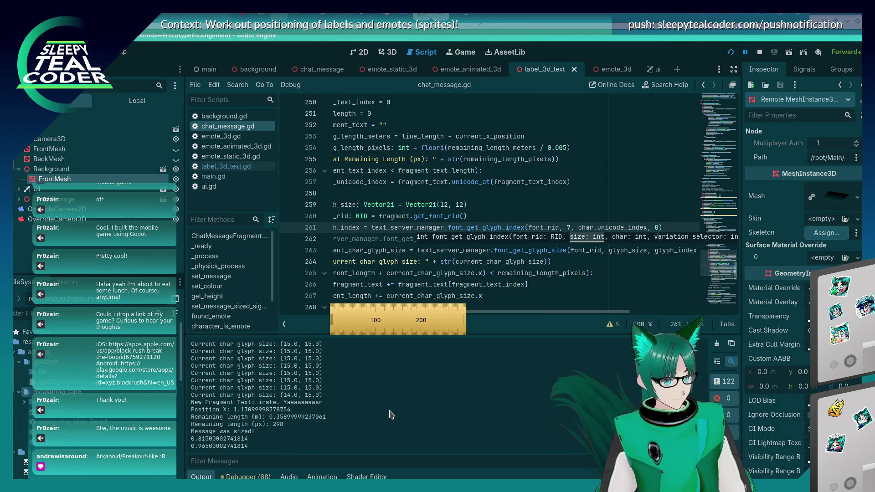
Set the font size argument on line 261 back to 14 and restart the chat test
key(BackSpace)
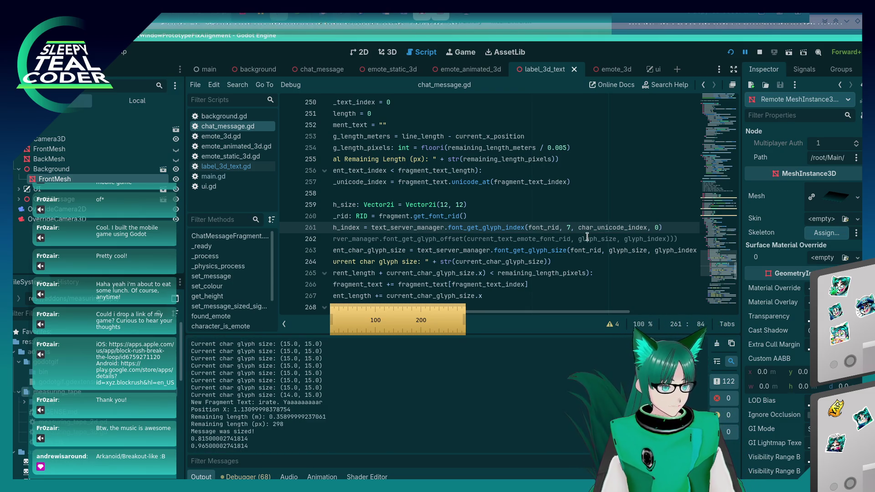
text(14)
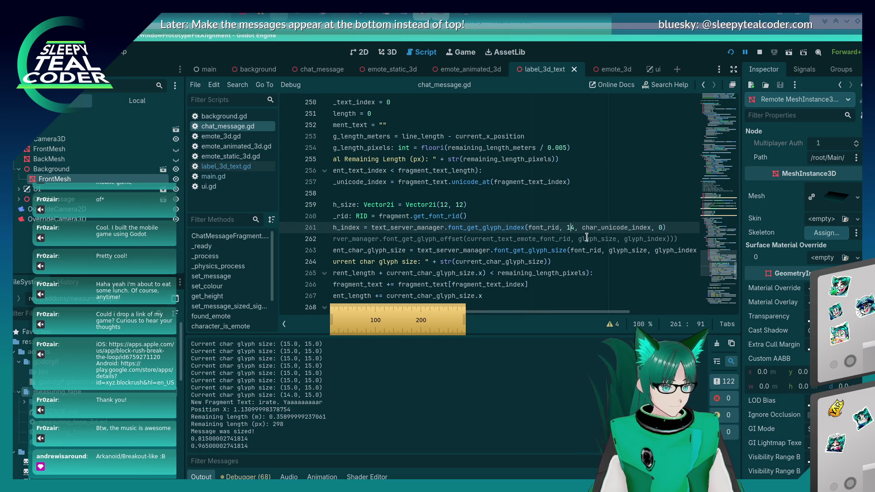
click(731, 52)
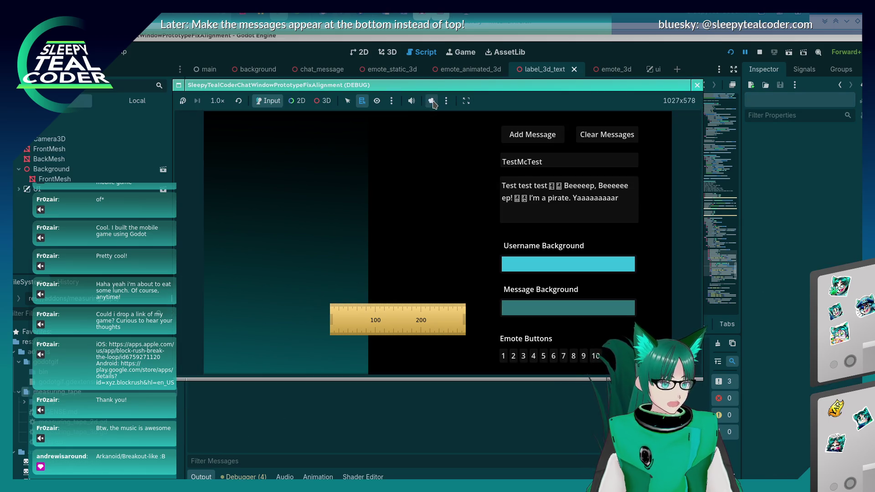
Take camera control of the game view, reset the debug camera, then turn the override off
click(318, 102)
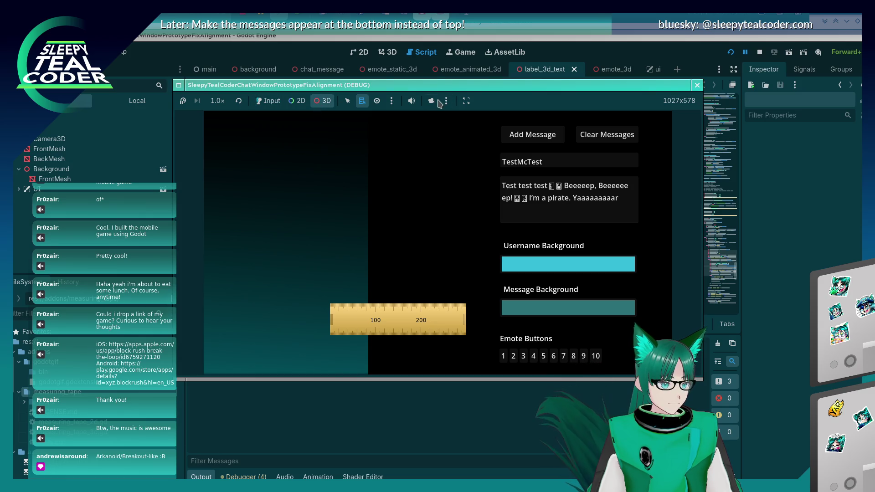
click(93, 212)
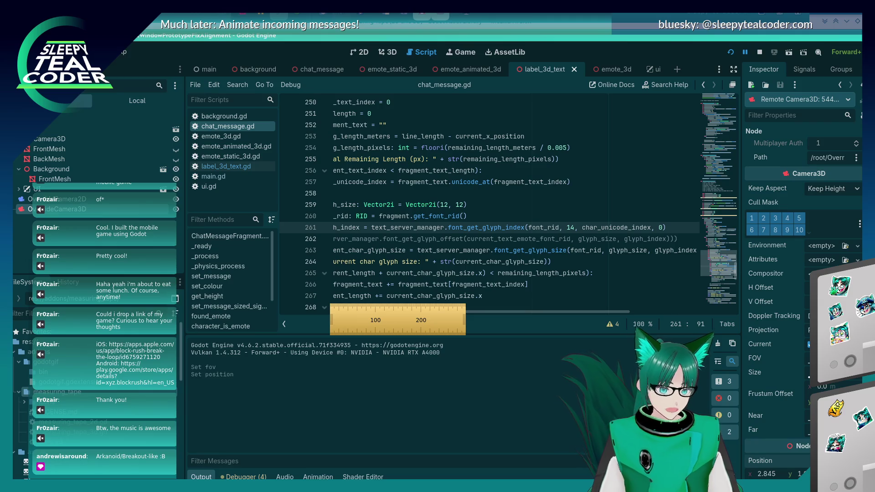
click(464, 206)
key(alt+Tab)
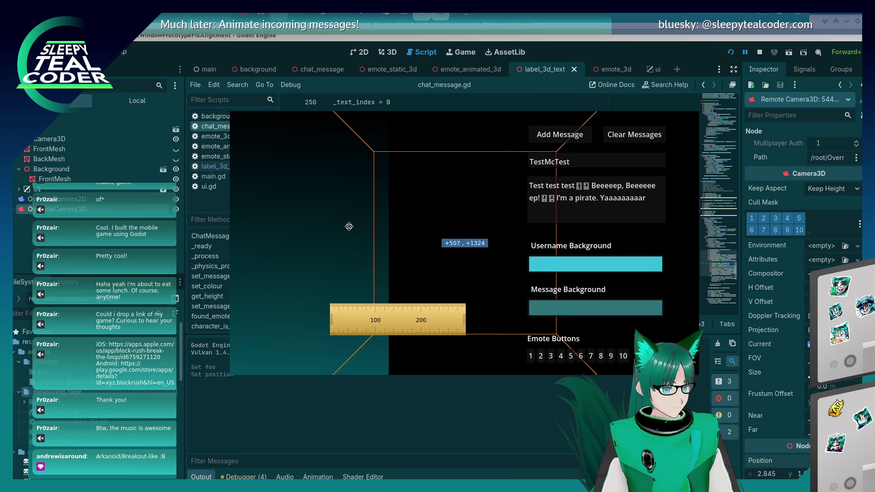
key(alt+Tab)
key(alt+Tab)
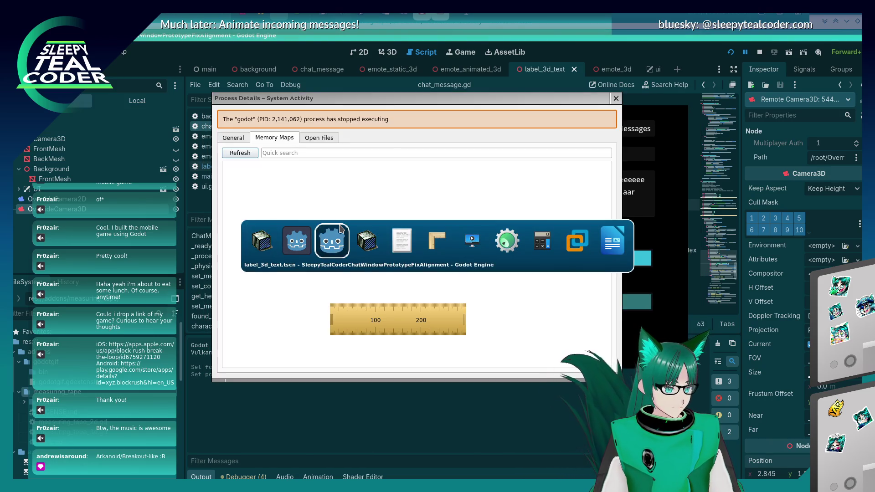
click(614, 102)
key(alt+Tab)
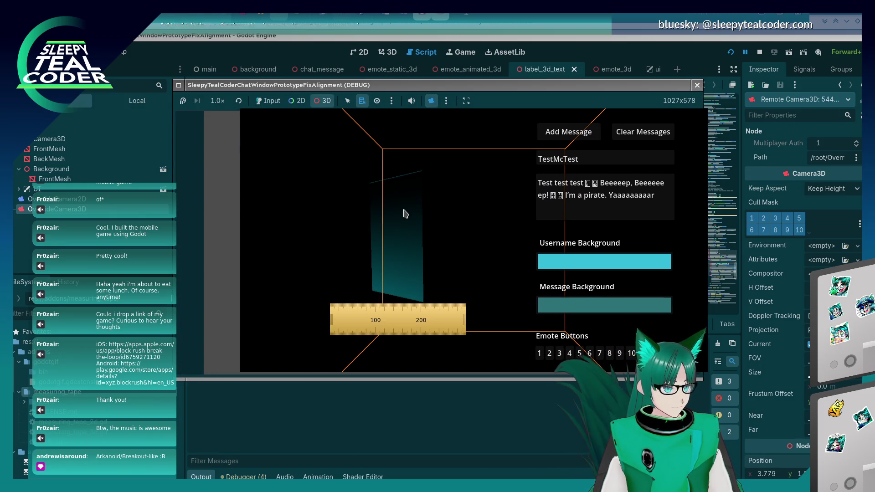
click(447, 100)
click(453, 132)
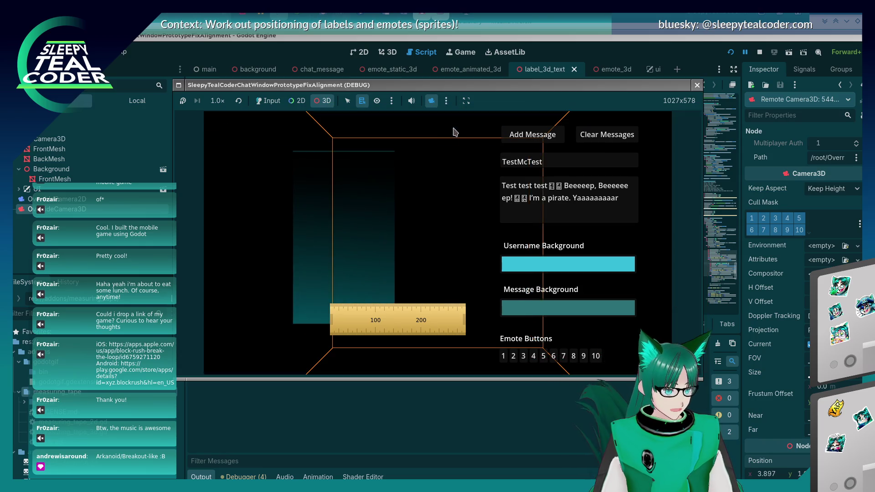
click(435, 103)
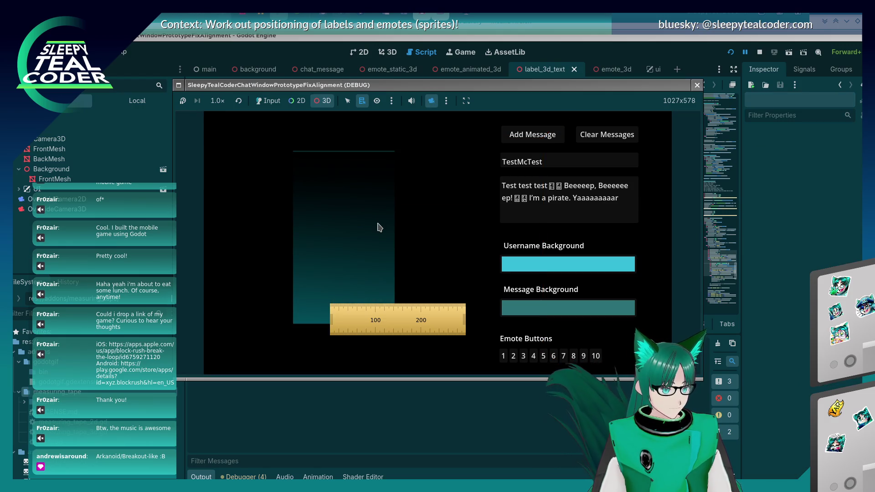
click(59, 209)
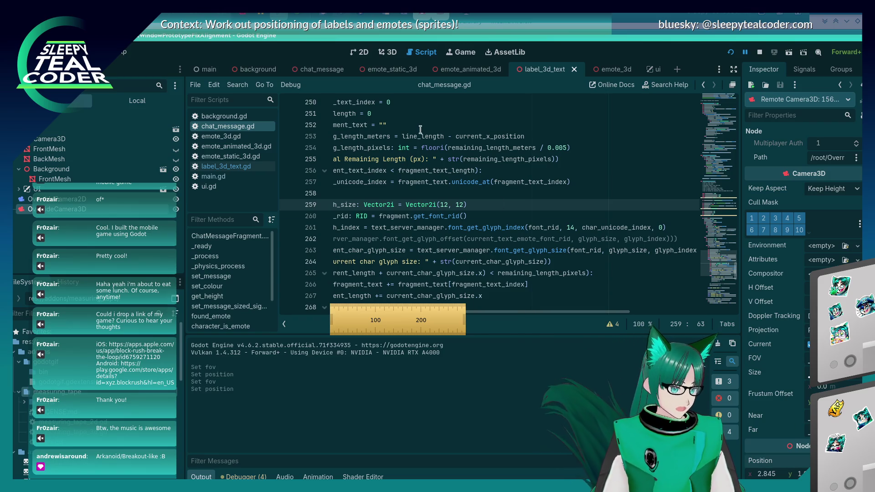
Reset the 3D debug camera again, re-enable the override and pan the chat panel to the right
key(alt+Tab)
key(alt+Tab)
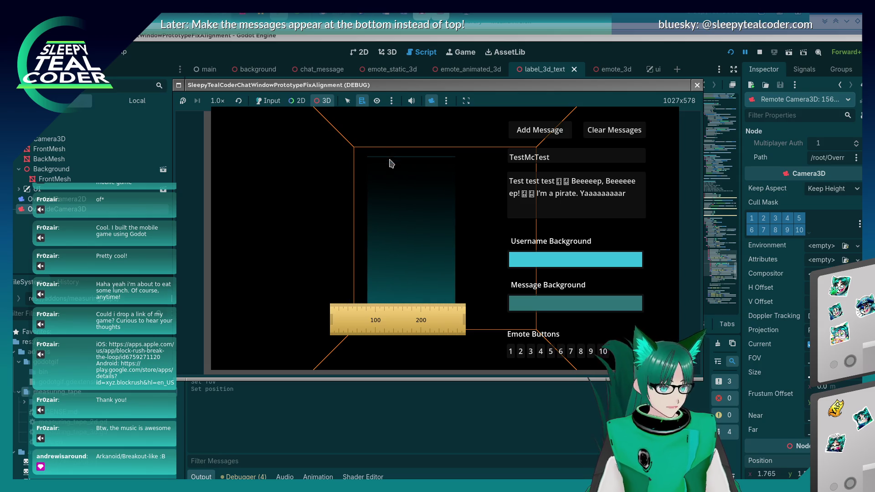
click(446, 100)
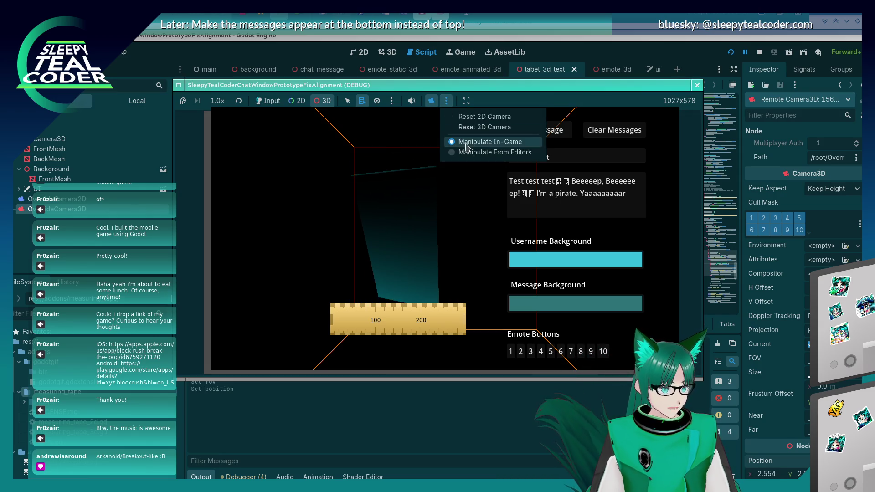
click(469, 123)
click(431, 101)
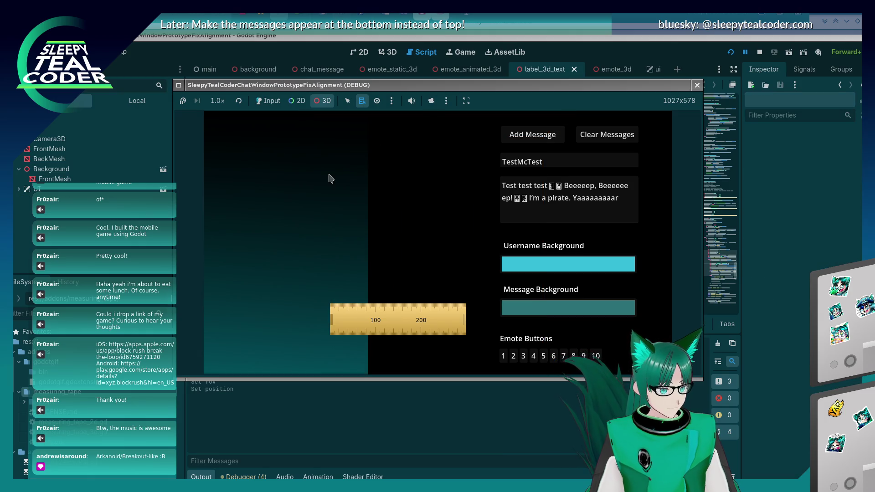
click(431, 100)
drag(357, 231, 434, 224)
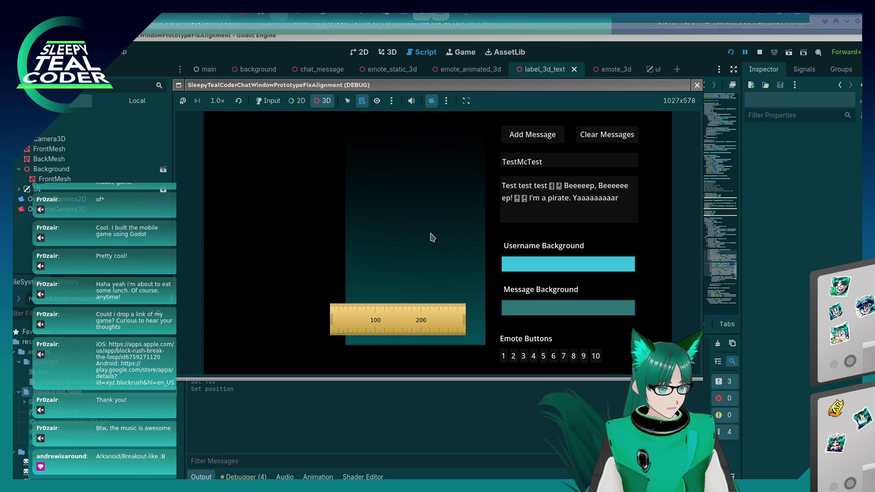
click(96, 213)
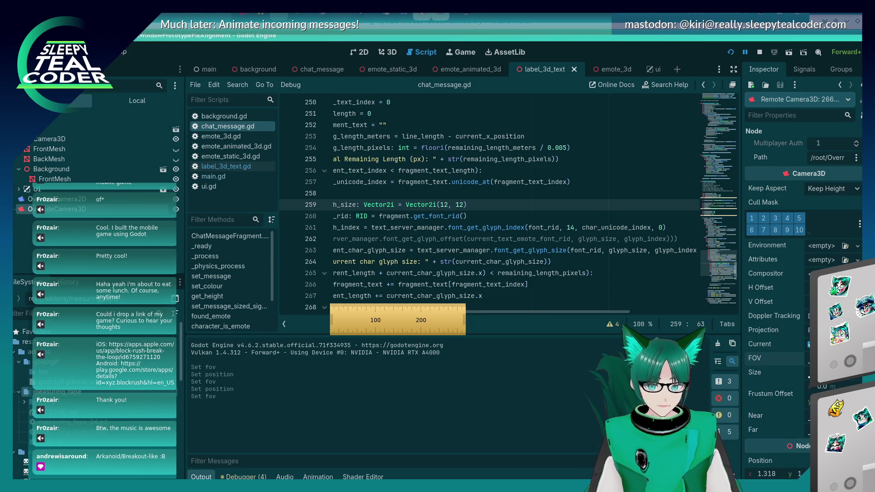
Add a TestMcTest message in the running game and measure its text and emote placement with the ruler
click(488, 275)
key(alt+Tab)
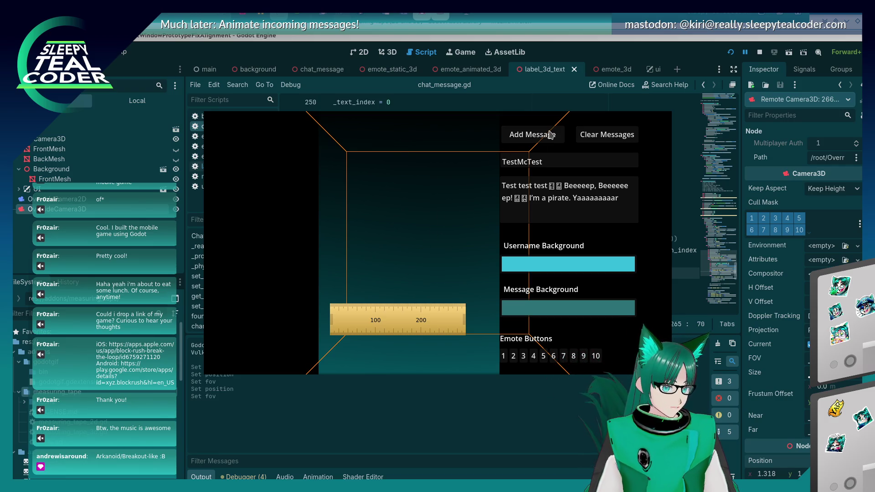
key(alt+Tab)
click(527, 134)
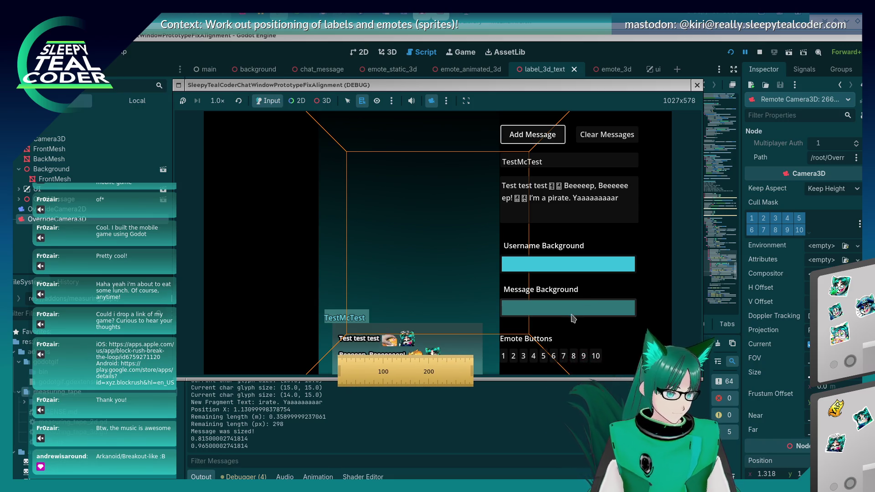
mouse_move(395, 372)
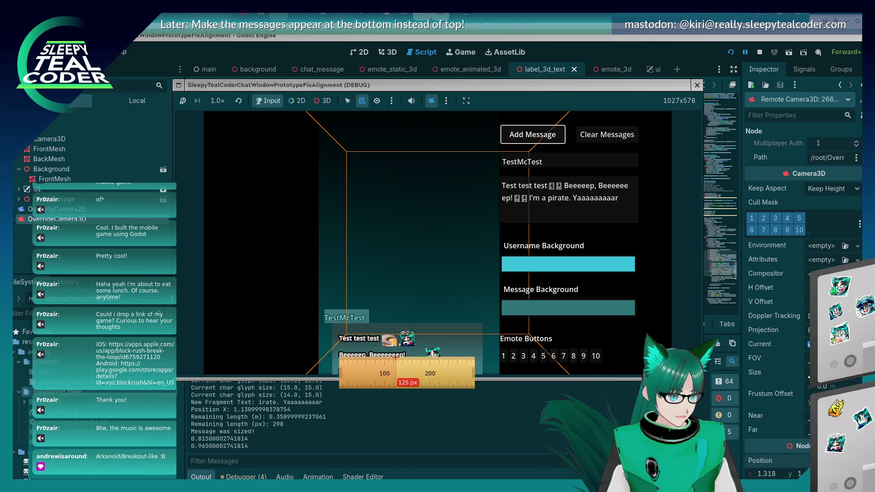
click(367, 425)
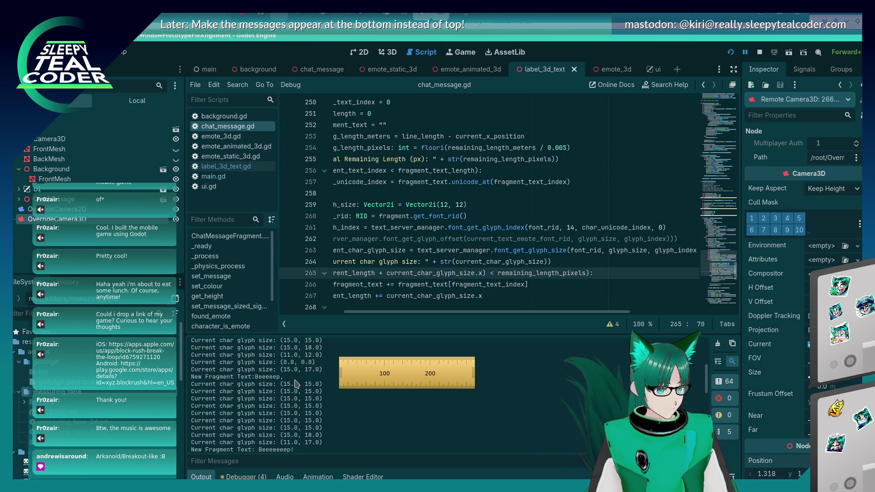
Set line 259's glyph size to Vector2i(0, 0) and save chat_message.gd
click(447, 206)
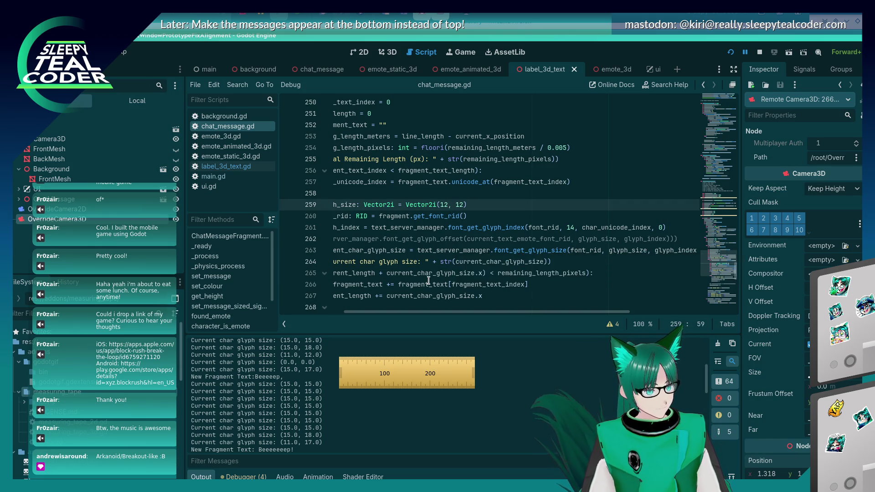
key(BackSpace)
key(BackSpace)
text(0)
key(Right)
key(Right)
key(Delete)
key(Delete)
text(0)
key(ctrl+s)
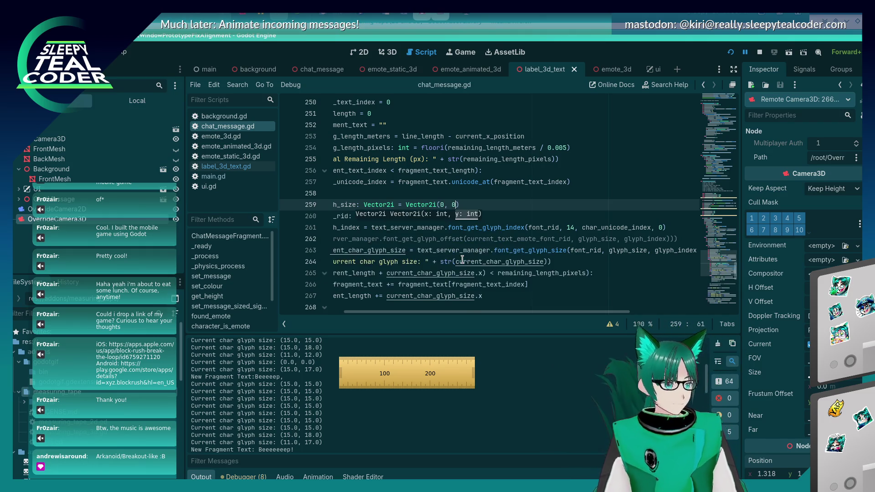
Relaunch the game and add another TestMcTest chat message
scroll(511, 210, up, 1)
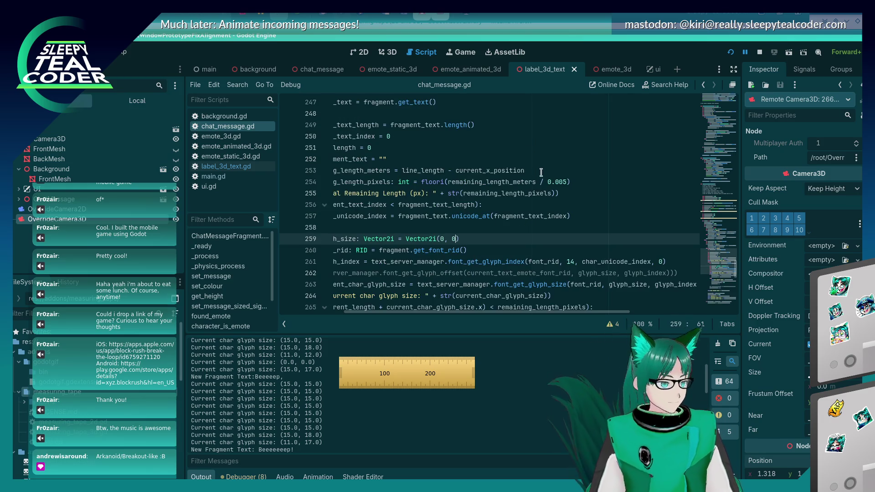
click(731, 51)
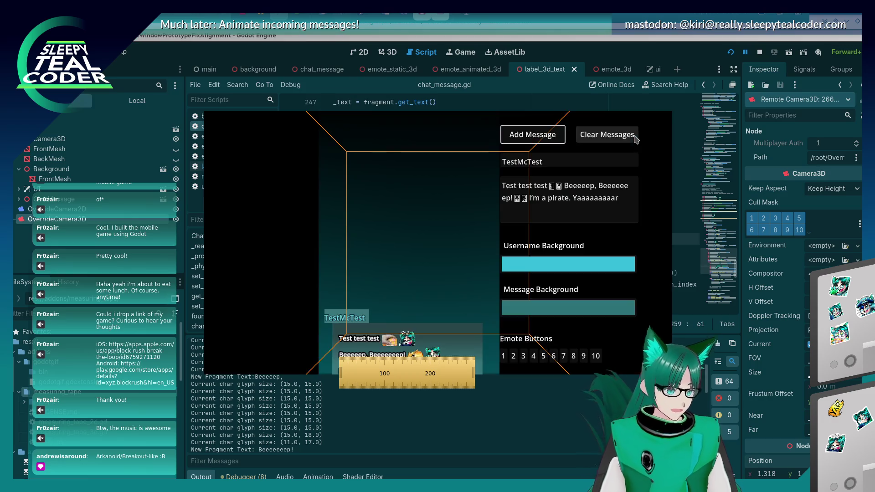
click(533, 135)
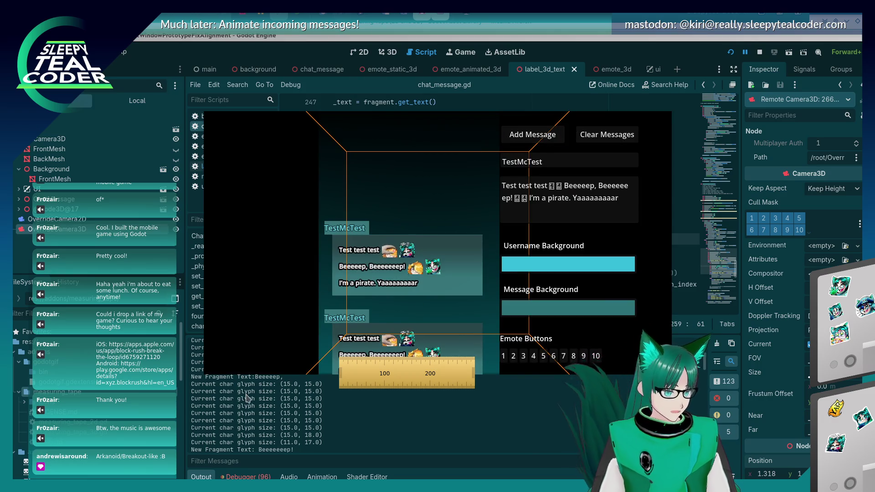
click(246, 398)
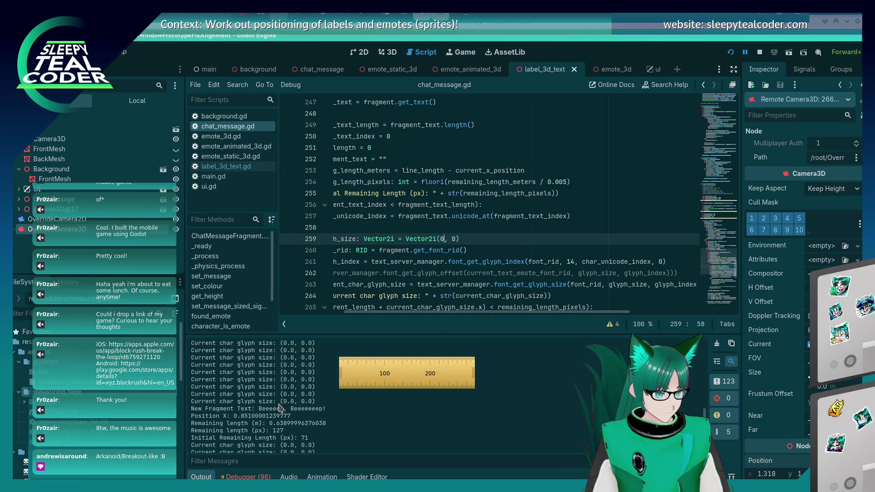
Enter 12 in the glyph size on line 259, rerun the game and add a test message
text(12)
key(Right)
key(Right)
key(Right)
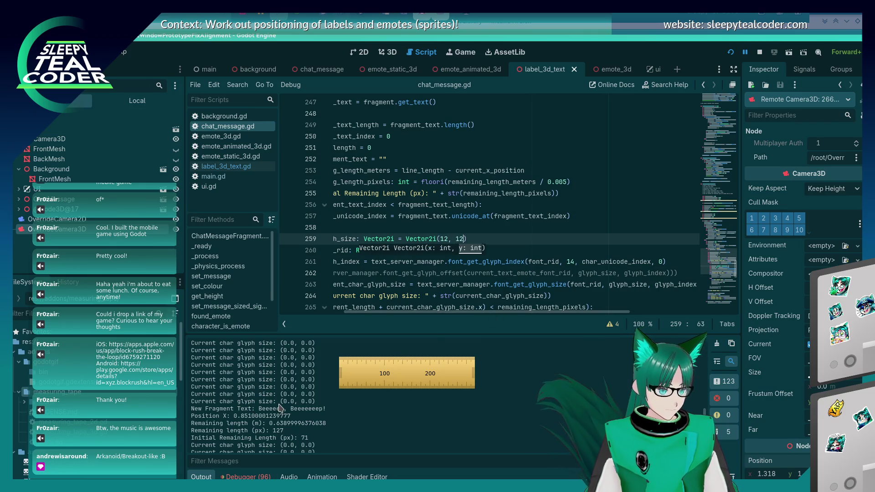
key(F5)
click(535, 145)
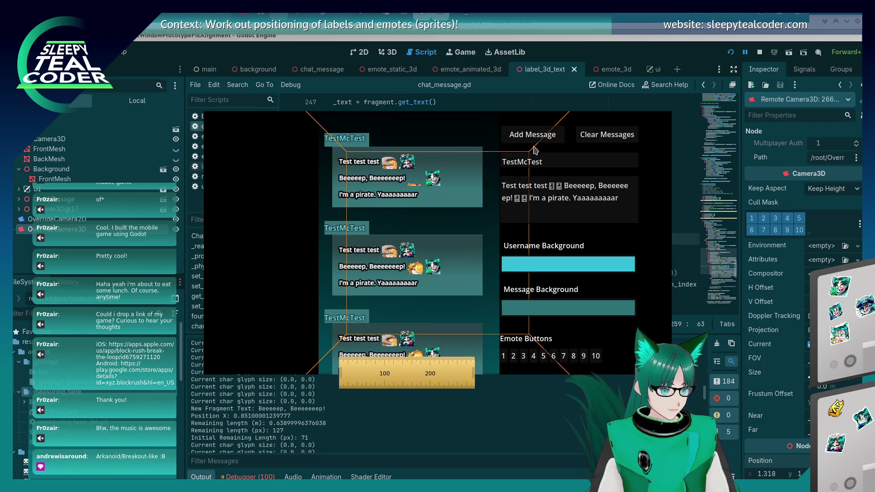
click(442, 441)
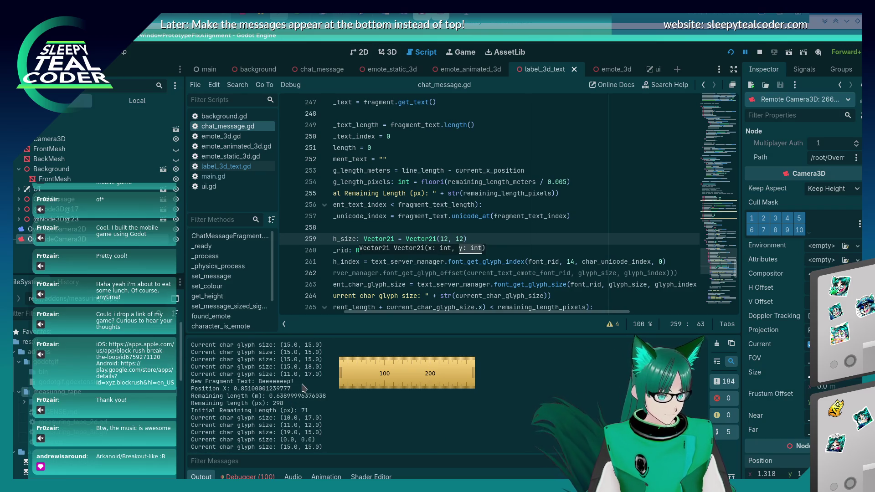
Change the glyph size to Vector2i(9, 9) and add another test message in the game
click(444, 238)
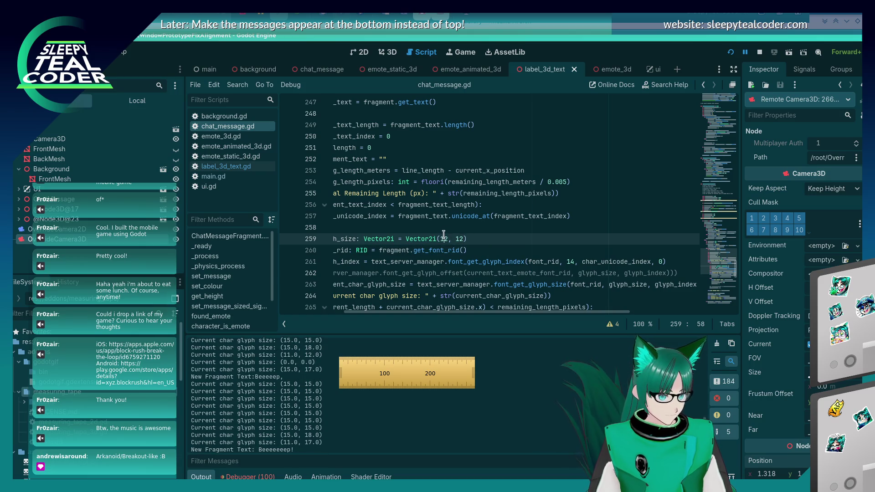
text(9)
key(Right)
key(Right)
key(Delete)
key(Delete)
text(9)
key(alt+Tab)
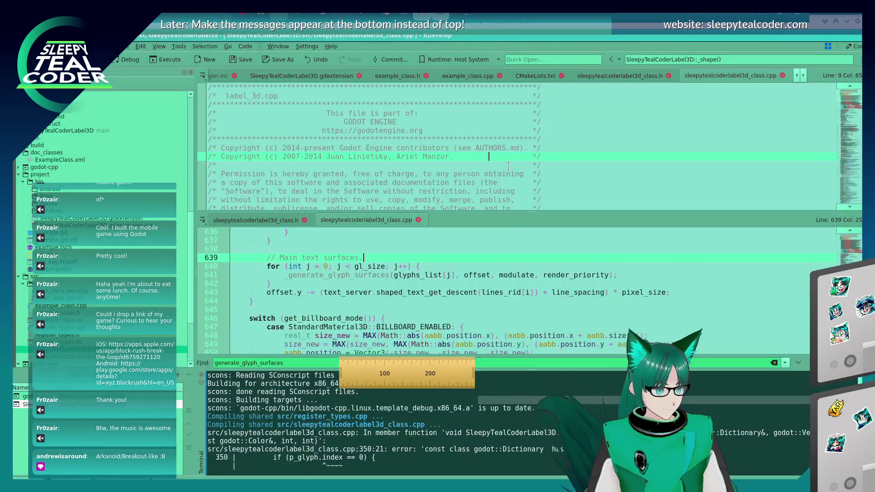
key(alt+Tab)
key(alt+Tab)
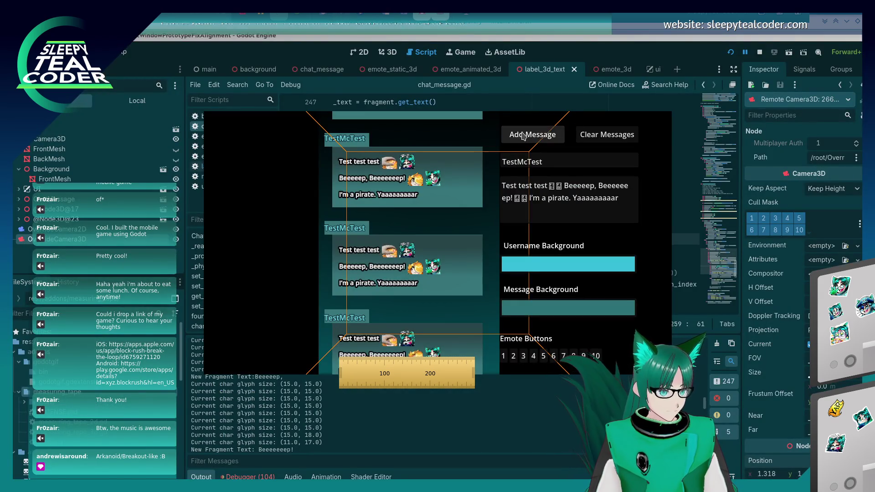
click(404, 416)
click(718, 343)
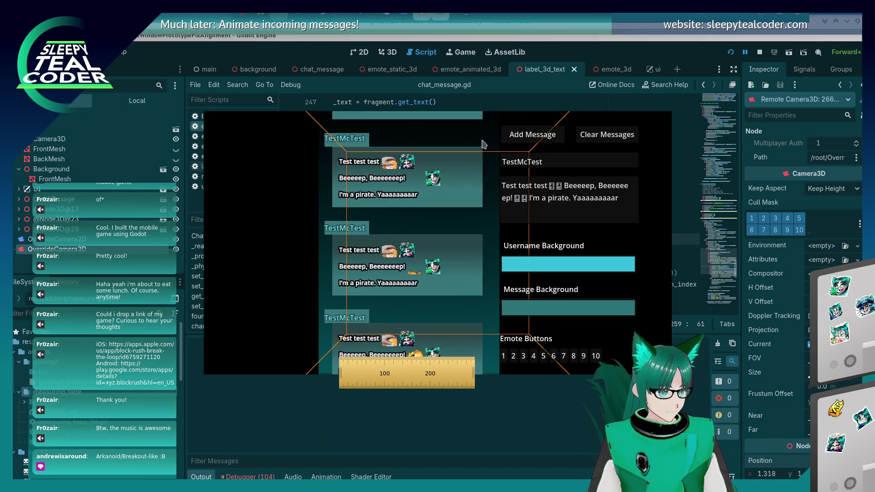
click(527, 136)
click(395, 414)
Change the first glyph size value to 7, rerun and add a test message
scroll(296, 429, up, 10)
scroll(295, 429, up, 5)
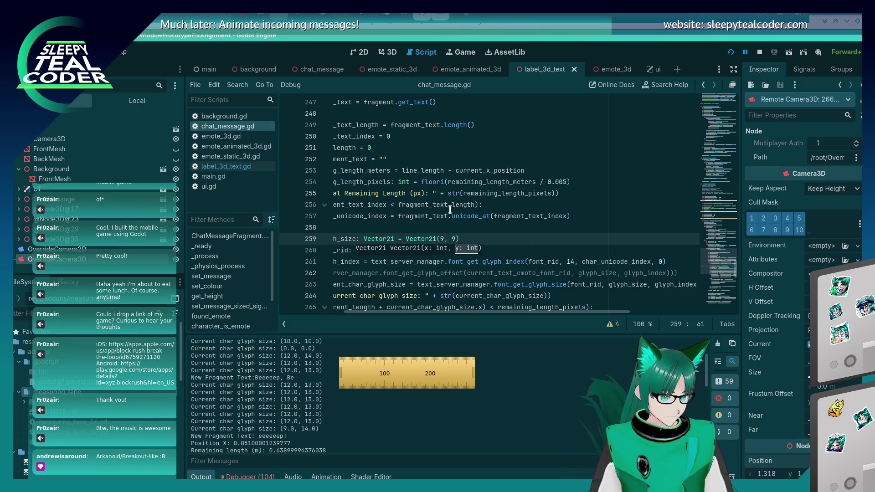
click(443, 238)
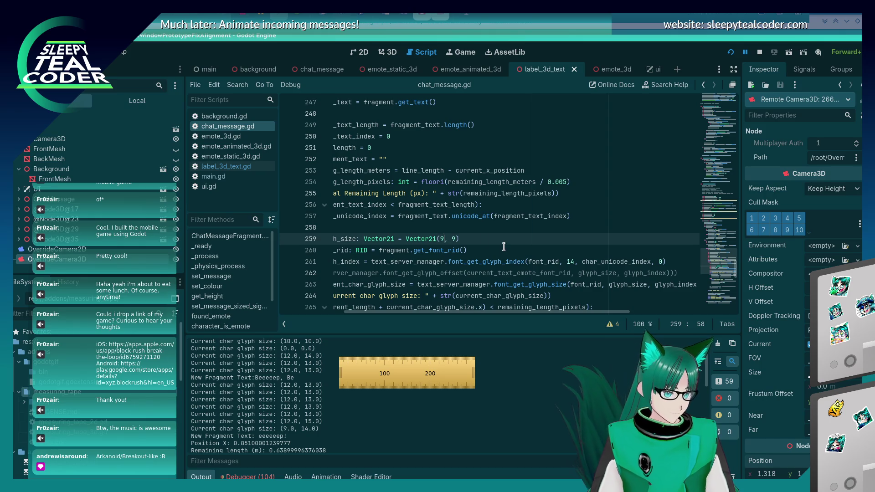
key(BackSpace)
text(7)
key(F5)
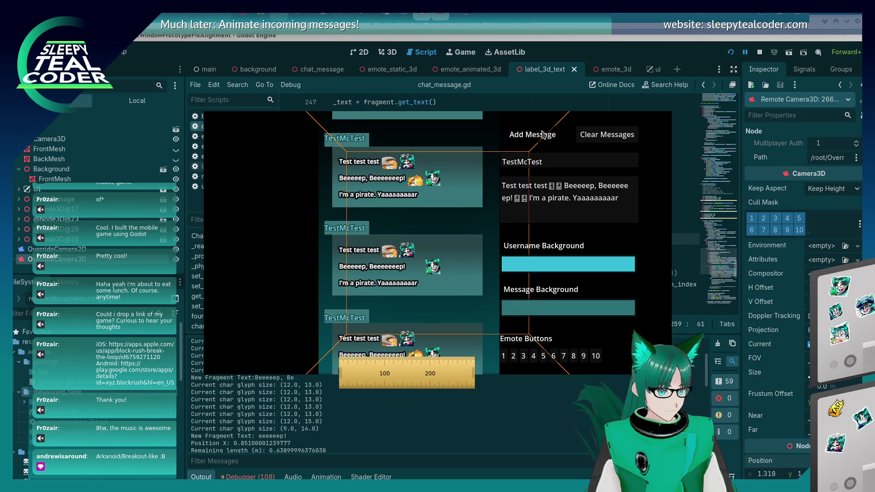
click(543, 133)
key(F8)
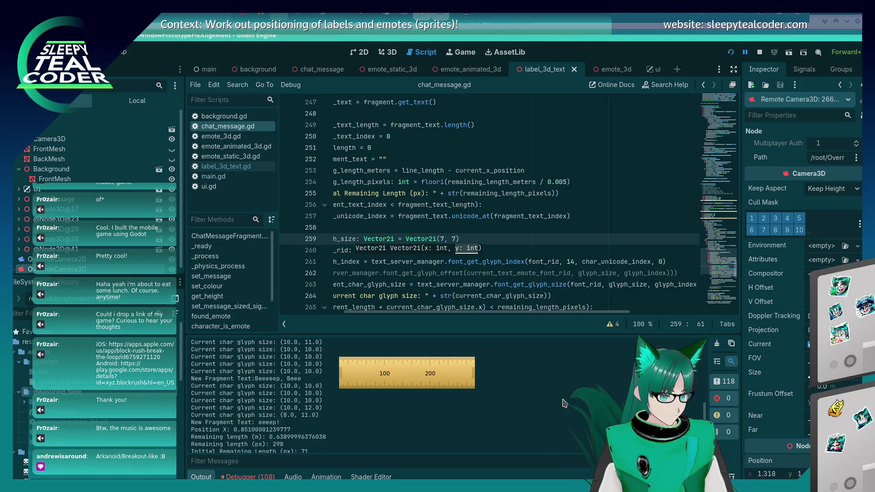
Replace the font size value 22 on line 261 and add more test messages in the game
click(574, 261)
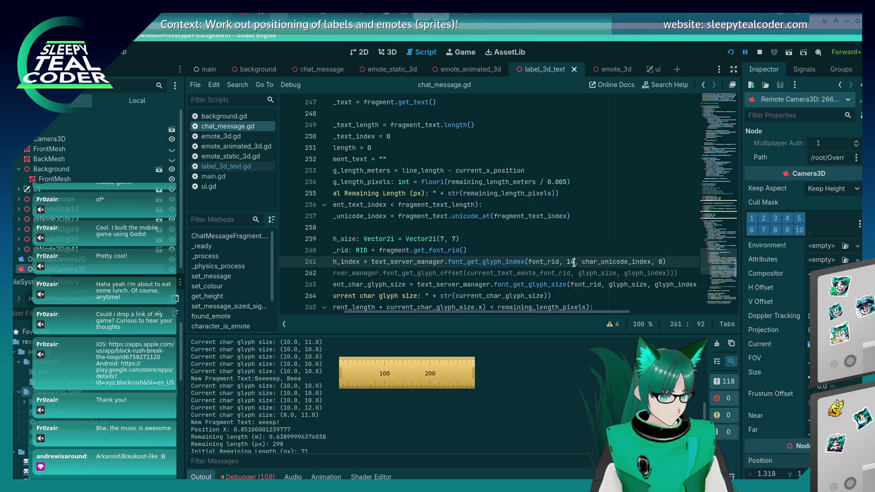
mouse_move(493, 261)
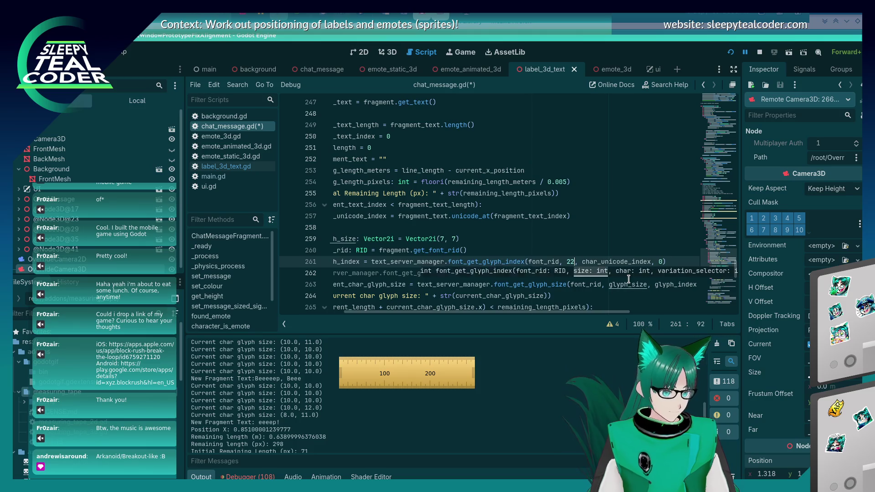
key(F5)
click(546, 139)
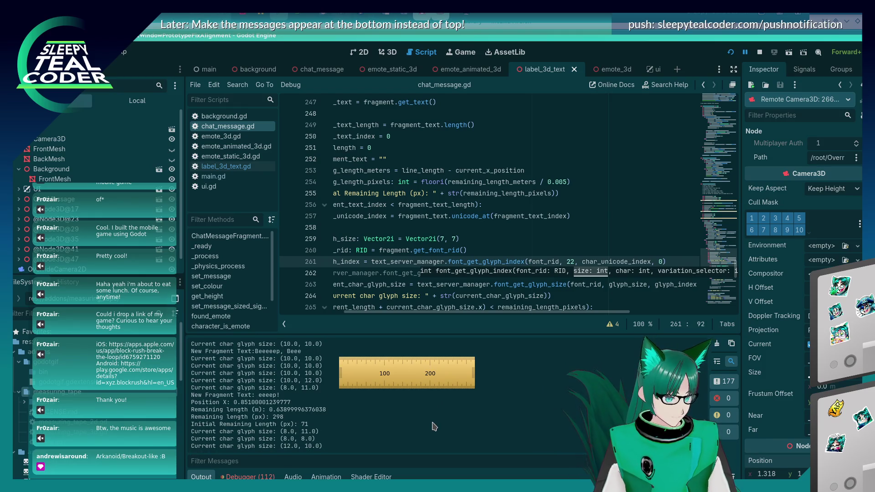
double_click(572, 261)
text(0)
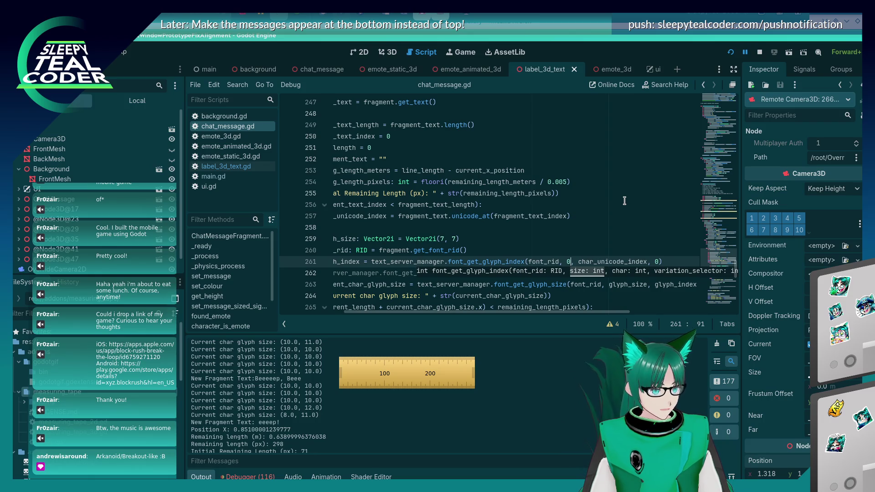
key(alt+Tab)
click(524, 137)
click(682, 411)
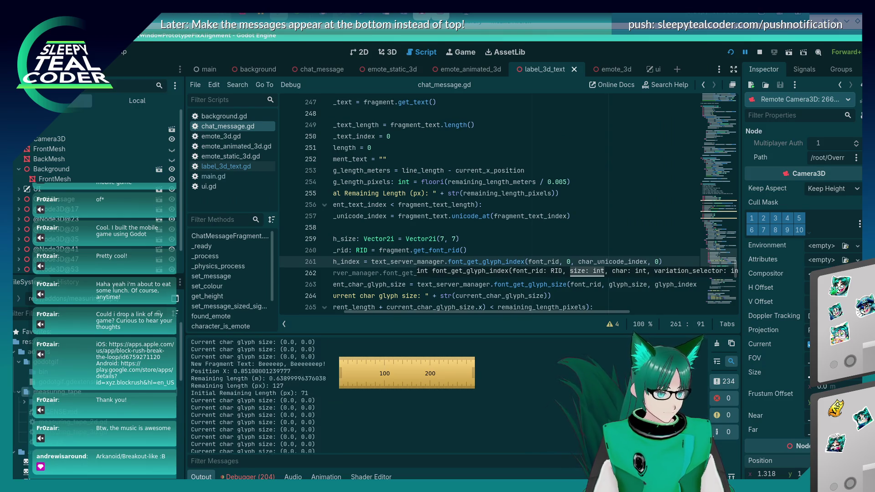
key(Left)
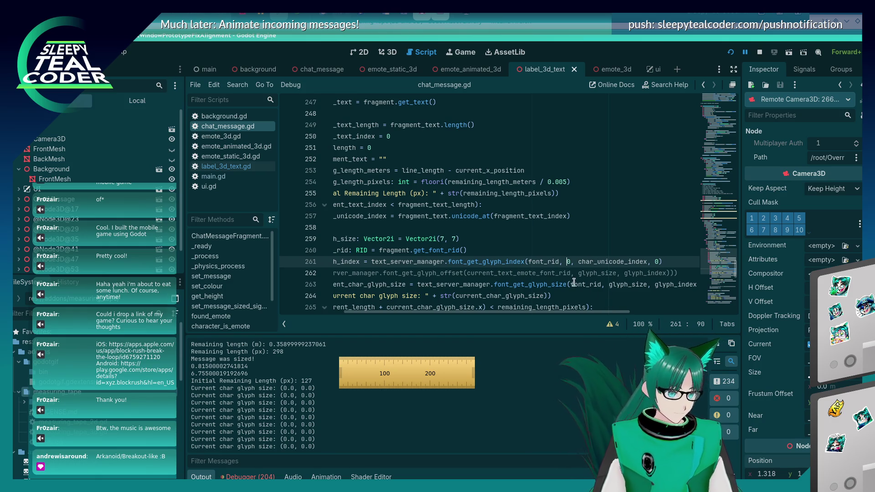
Set line 259 to Vector2i(32, 32) and line 261's font size to 14, then save and test
click(445, 241)
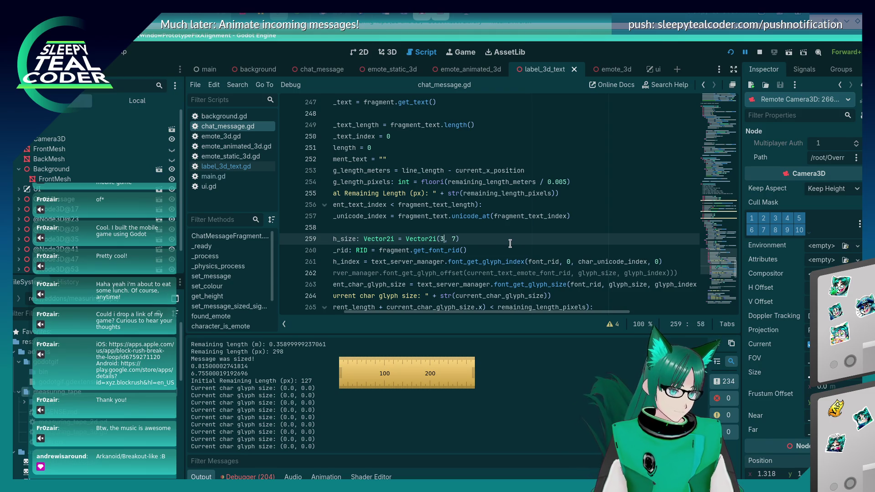
text(2)
key(End)
key(BackSpace)
text(32)
double_click(571, 261)
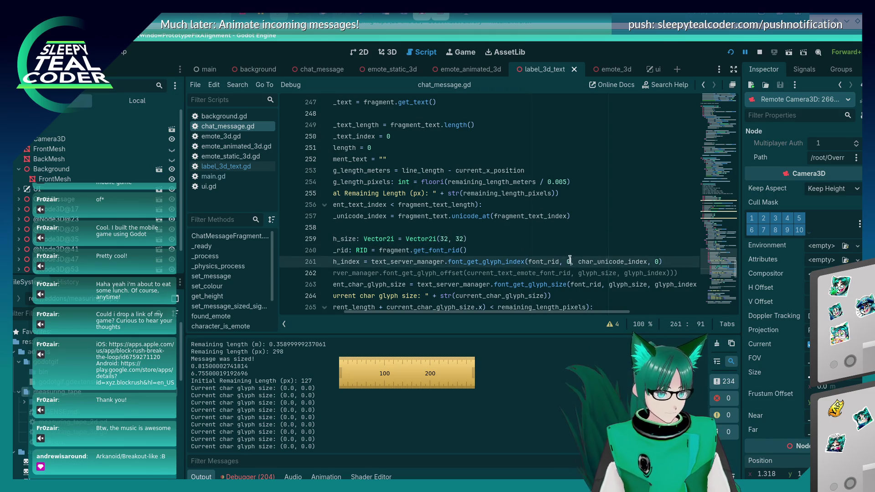
text(14)
key(ctrl+s)
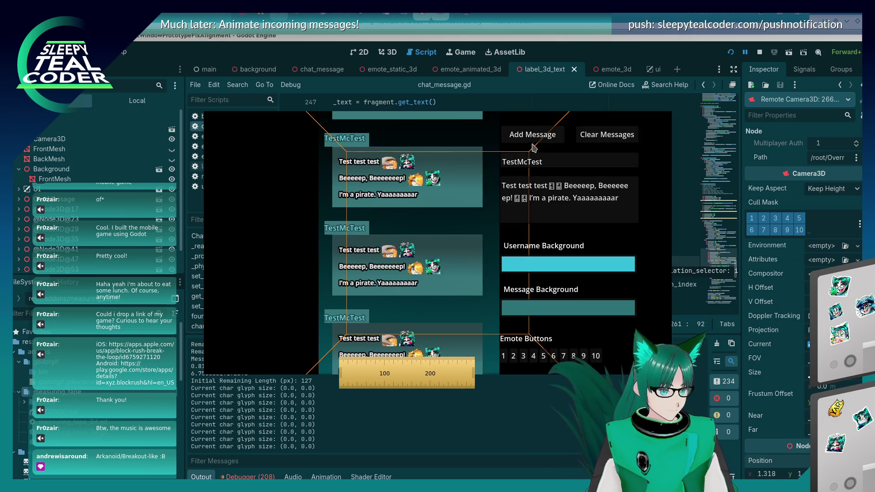
click(720, 420)
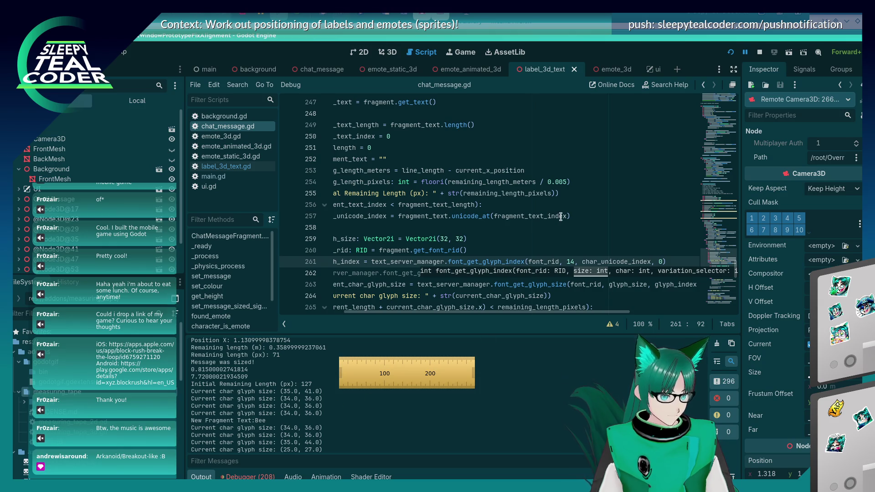
click(571, 262)
Enter 16, 3 as the glyph size on line 259 and clear the game's chat messages
click(453, 239)
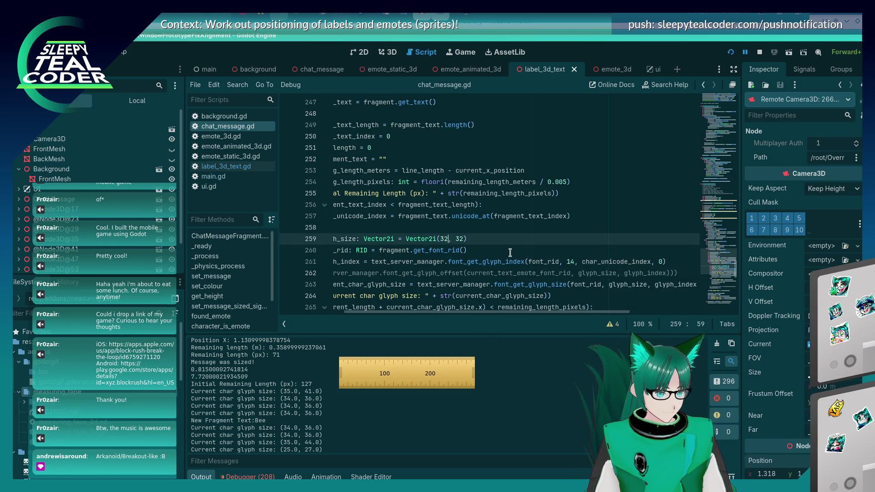
key(BackSpace)
key(BackSpace)
key(BackSpace)
key(Delete)
key(Delete)
text(16, 3)
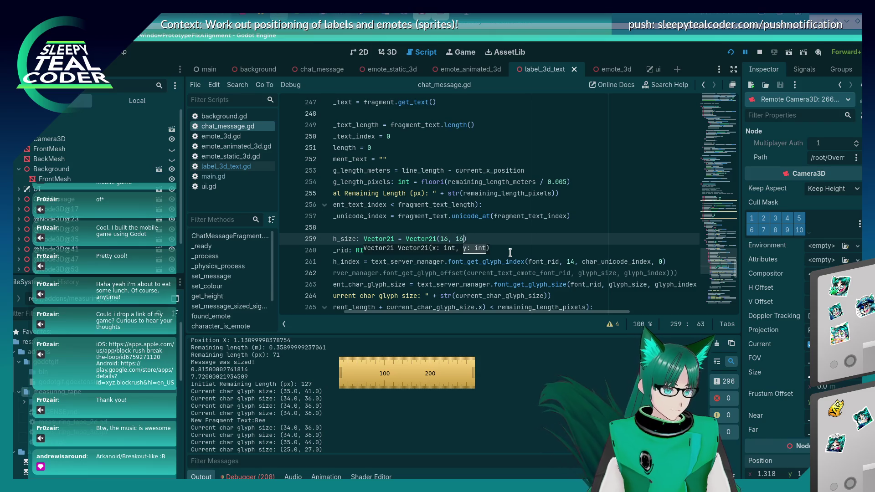
key(alt+Tab)
key(alt+Tab)
key(alt+Tab)
key(alt+Tab)
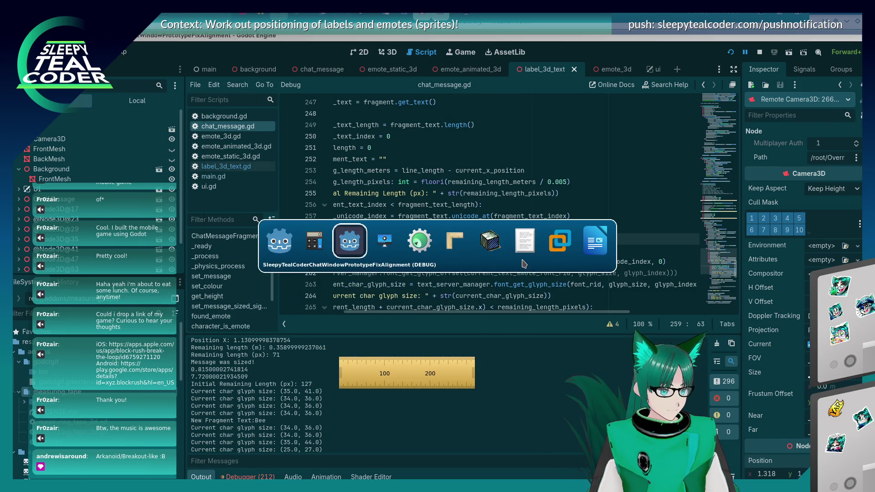
click(607, 134)
click(734, 416)
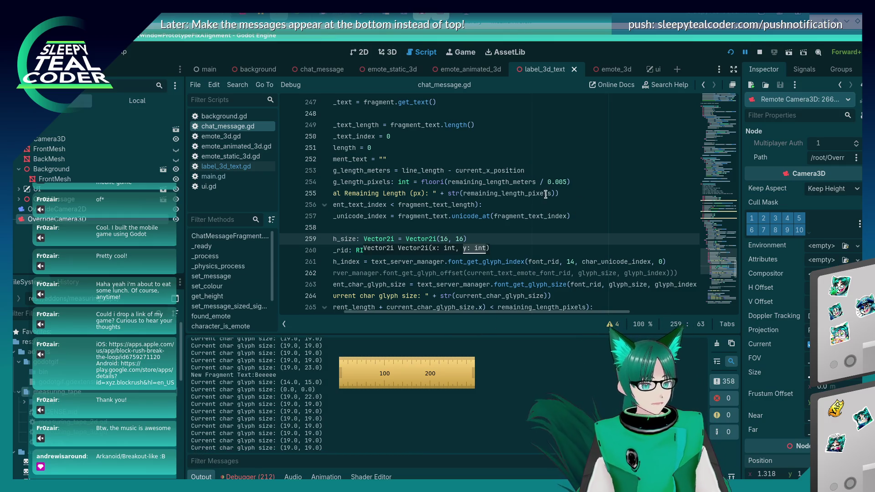
Change the glyph size to Vector2i(12, 12), save and run, and add a test message
click(455, 239)
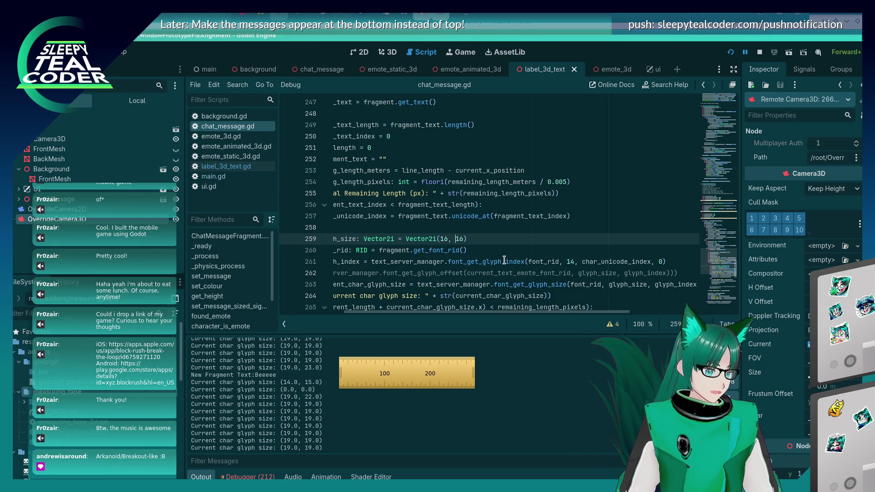
mouse_move(504, 260)
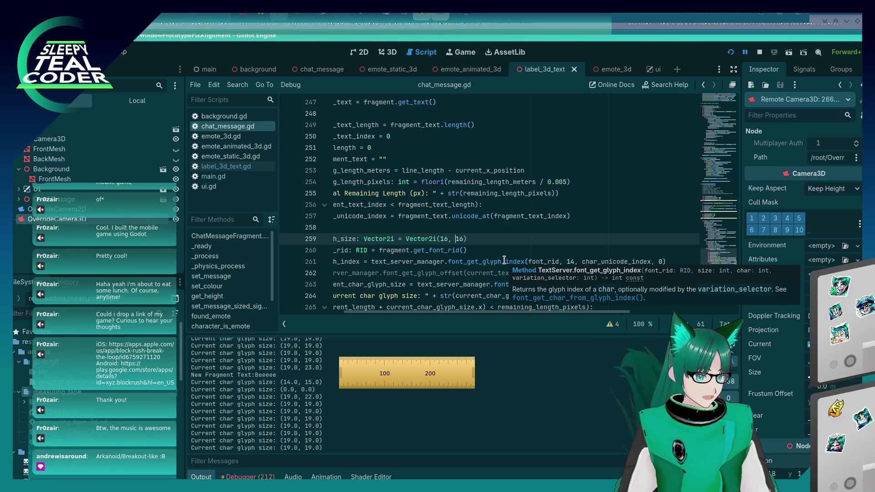
click(564, 262)
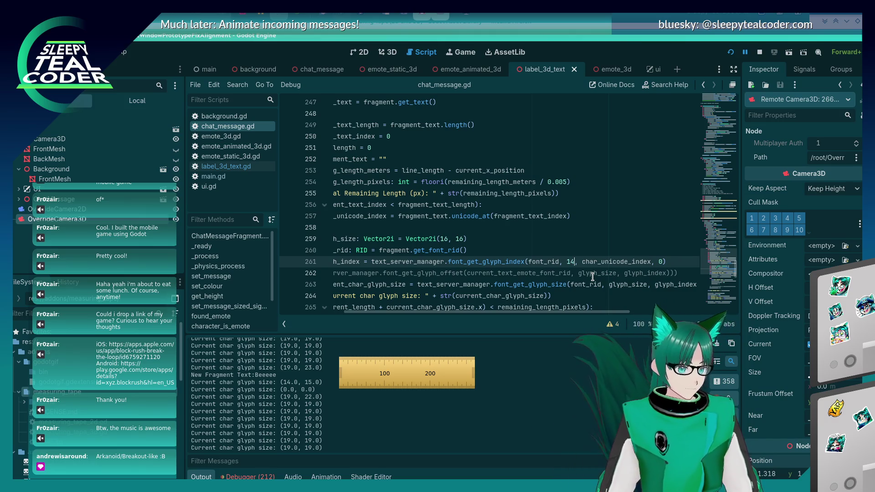
text(2)
key(Up)
key(Up)
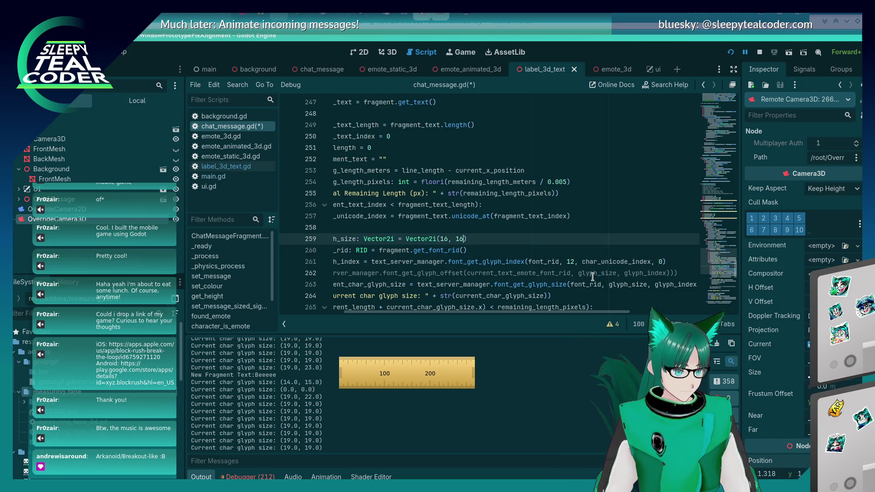
key(BackSpace)
text(2)
key(Right)
key(Right)
key(Right)
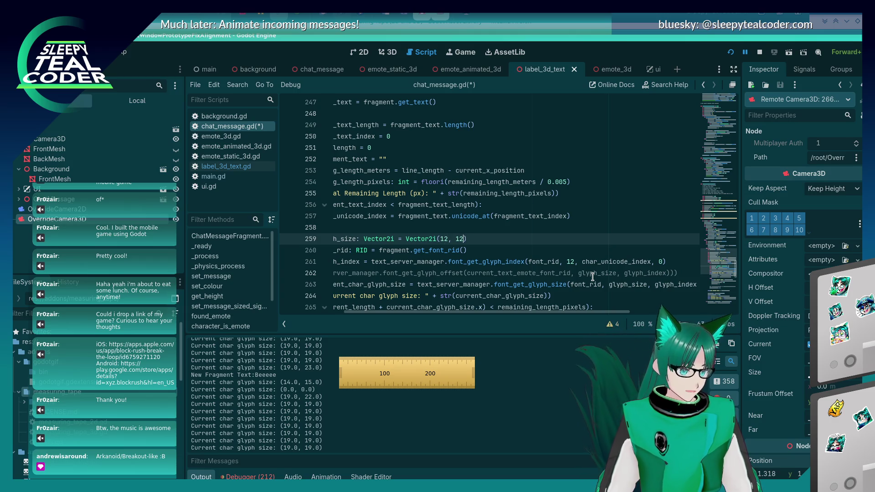
key(F5)
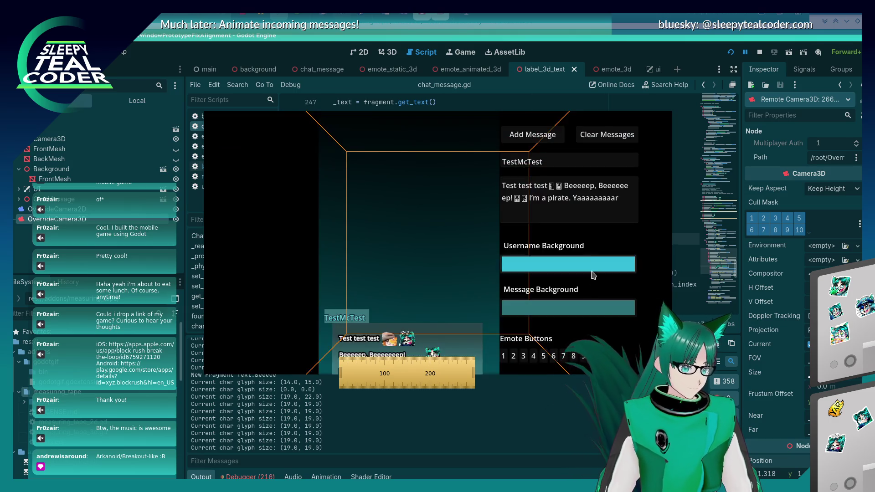
click(534, 136)
click(537, 412)
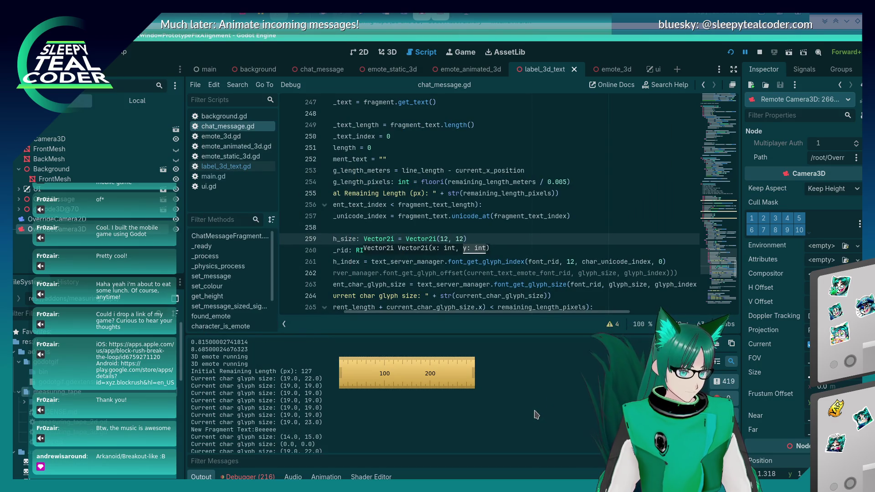
Lower line 261's font size argument to 3 and compare against the running game
click(575, 263)
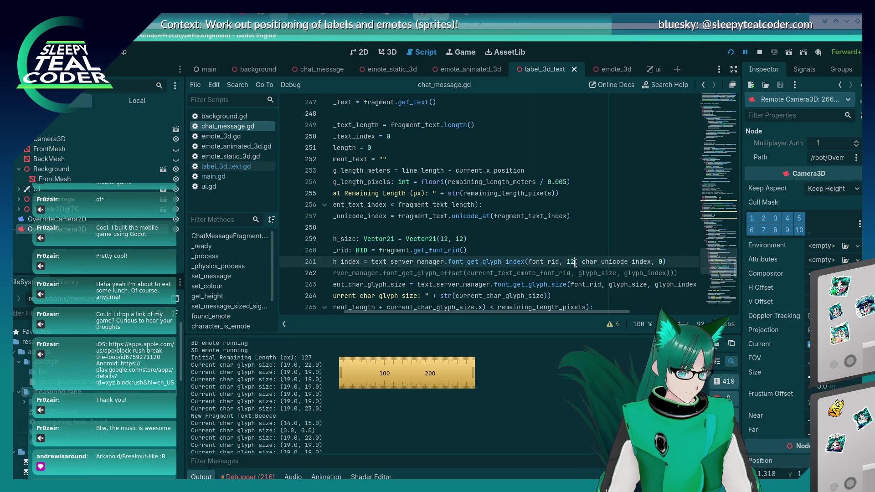
text(6)
key(alt+Tab)
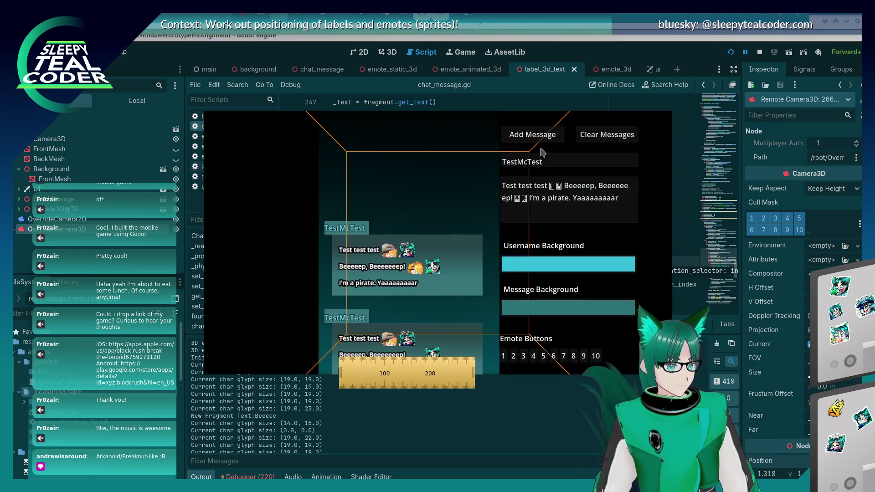
click(519, 425)
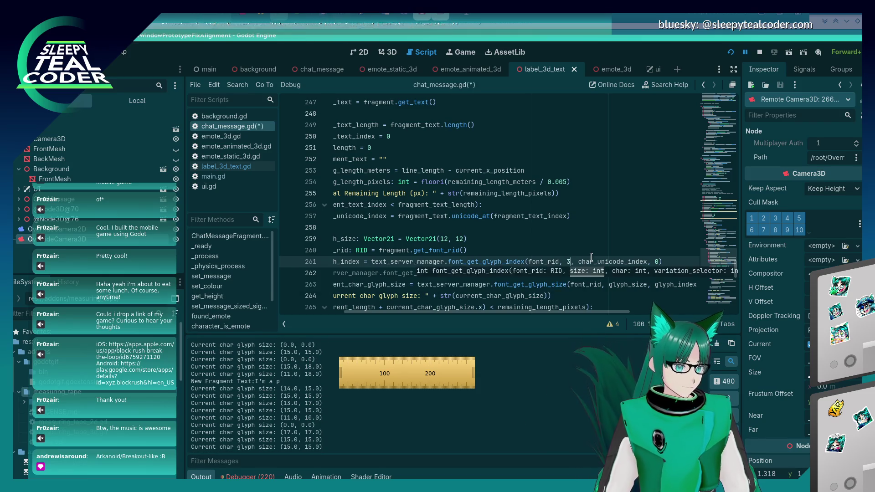
Add a fresh test message in the running game before editing again
key(alt+shift+Tab)
key(alt+Tab)
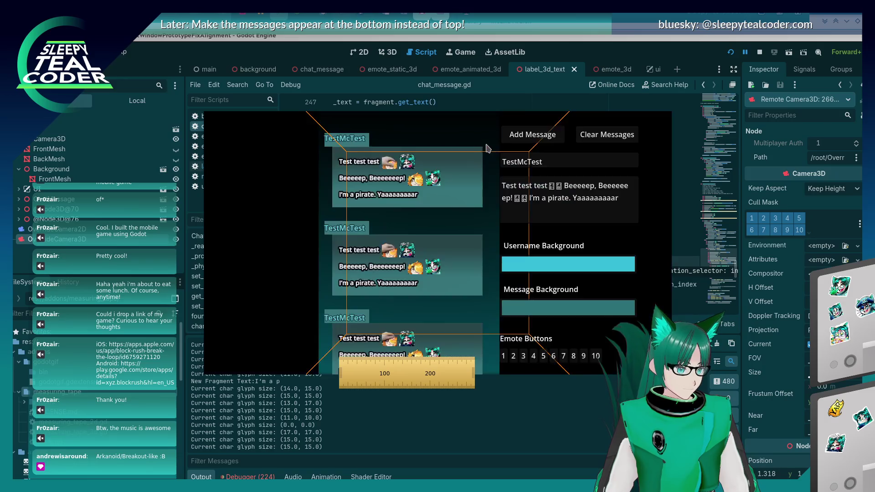
click(551, 136)
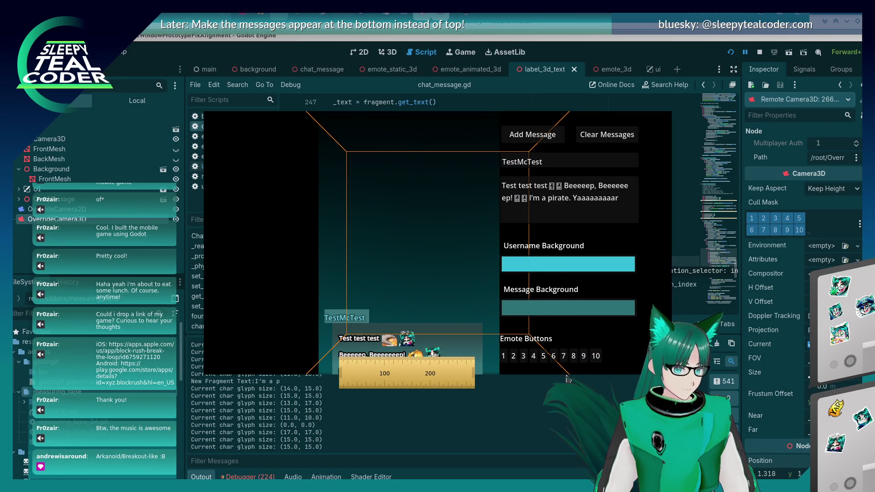
key(alt+Tab)
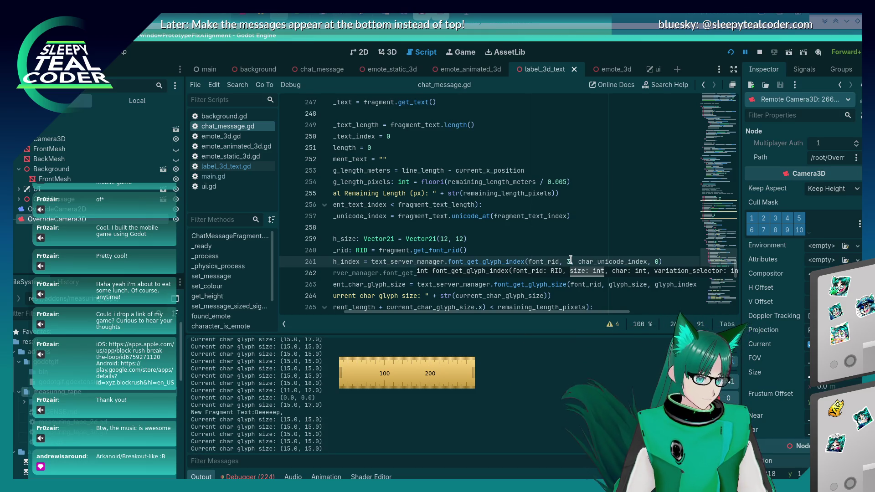
Save and rerun the script, then clear the chat and add a new test message
key(Escape)
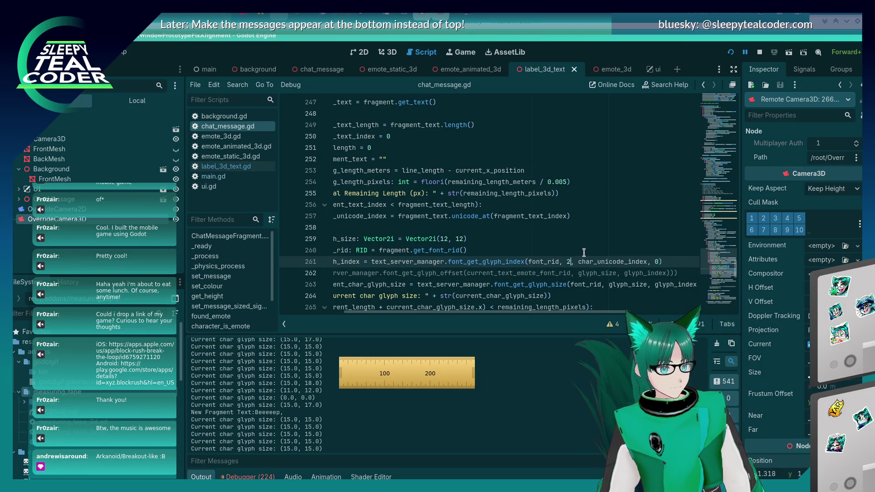
key(ctrl+s)
key(alt+Tab)
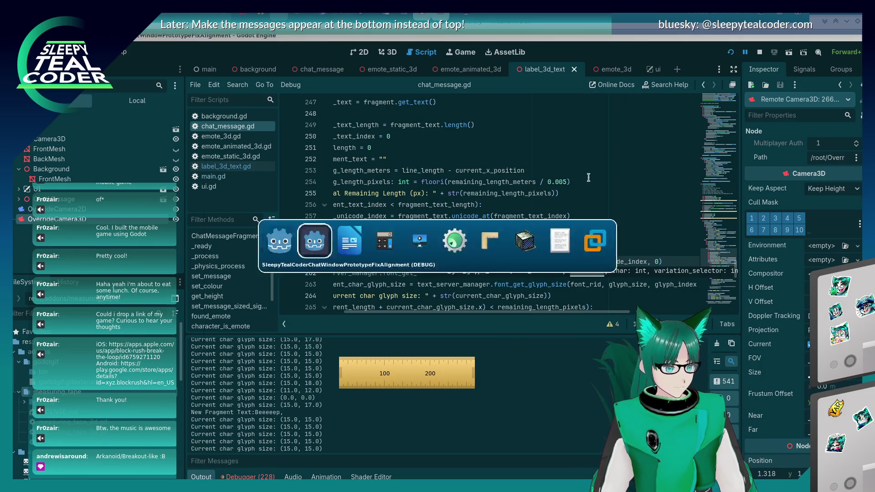
key(alt+Tab)
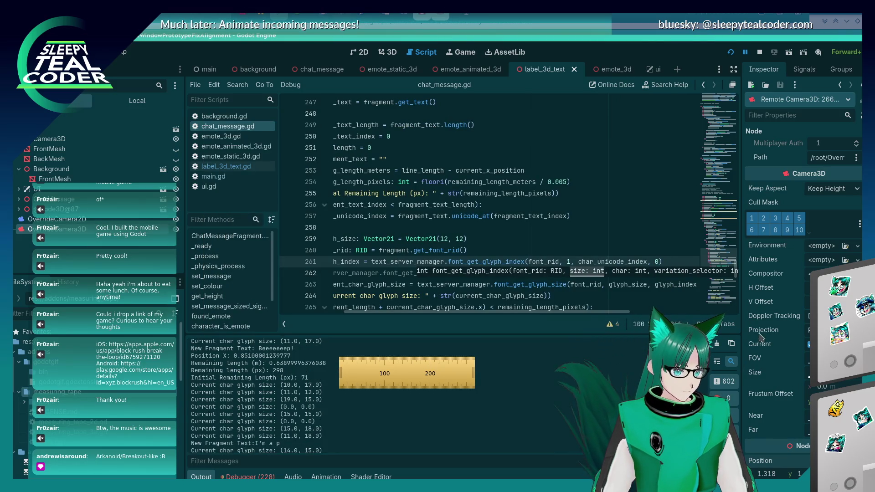
key(alt+Tab)
click(605, 134)
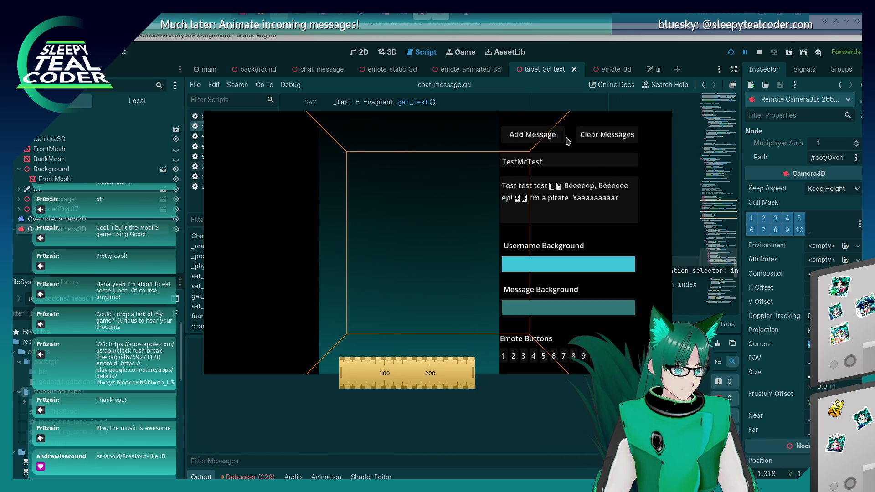
click(562, 136)
key(alt+Tab)
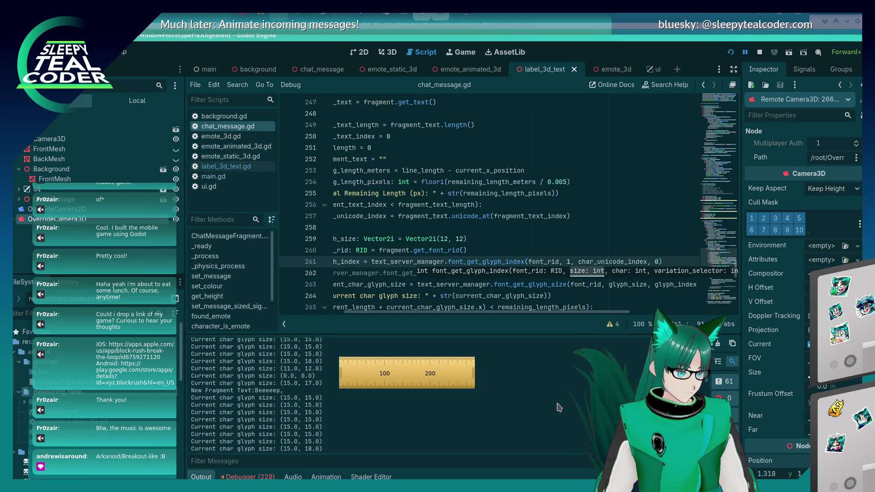
Set line 259 to Vector2i(10, 10), rerun with two test messages, then switch to Firefox
click(443, 239)
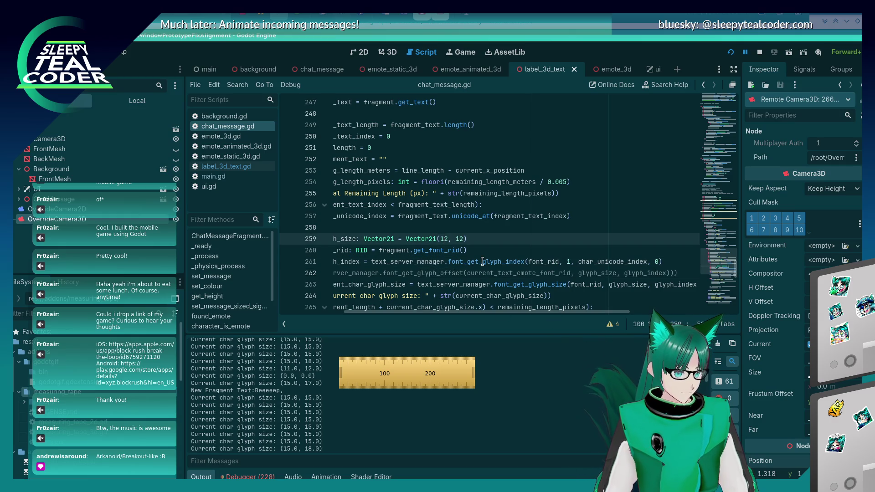
mouse_move(483, 261)
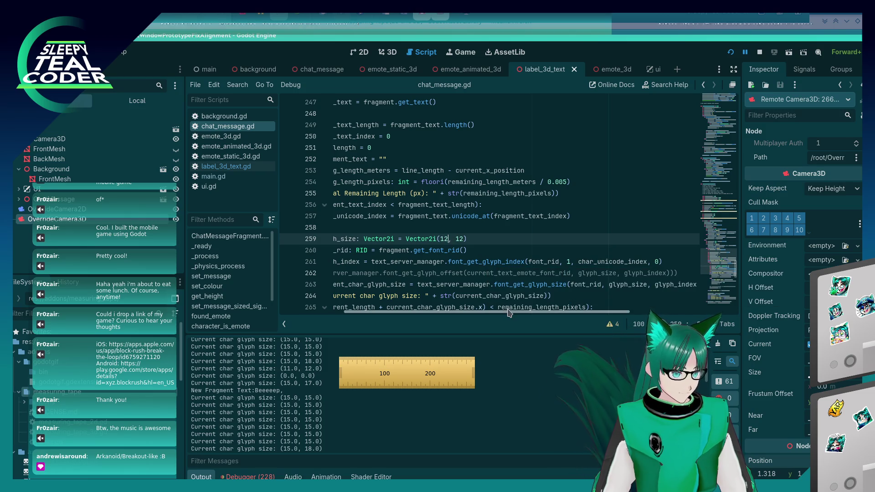
key(ctrl+z)
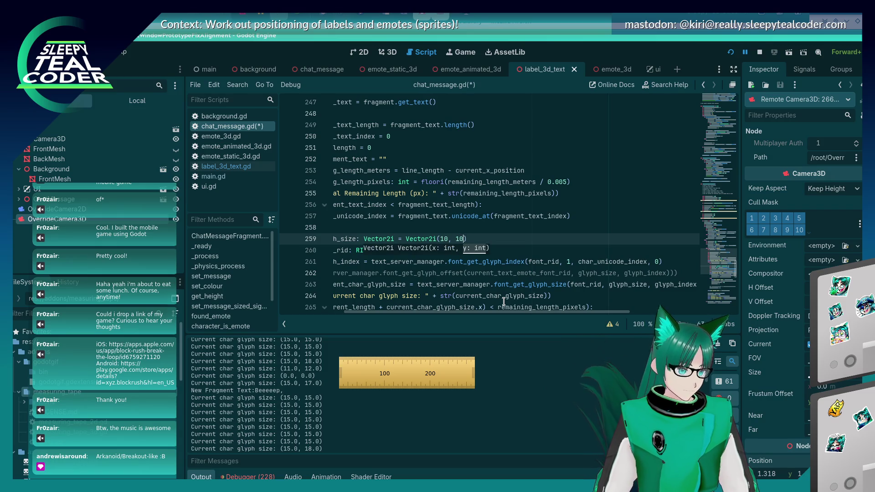
key(F5)
click(527, 137)
click(710, 384)
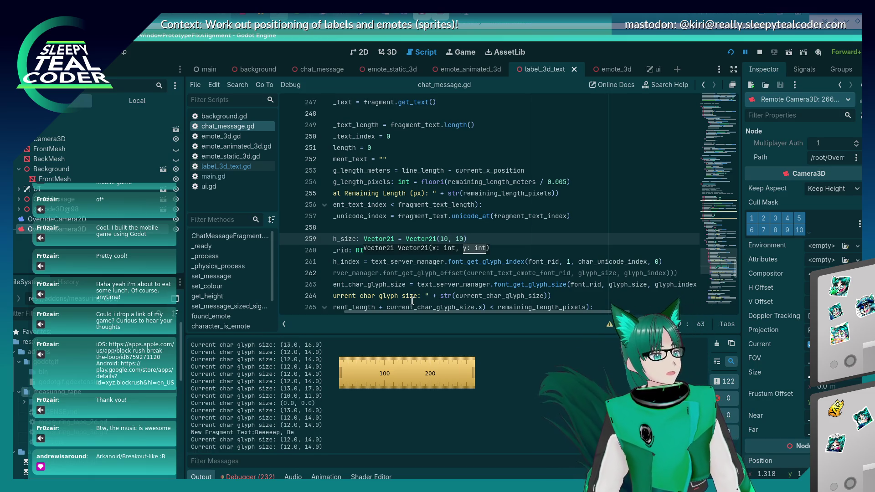
key(alt+Tab)
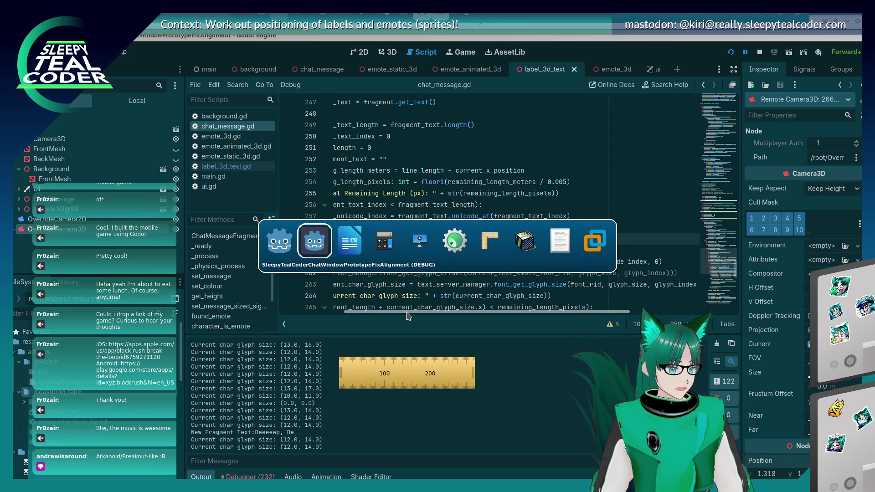
key(alt+Tab)
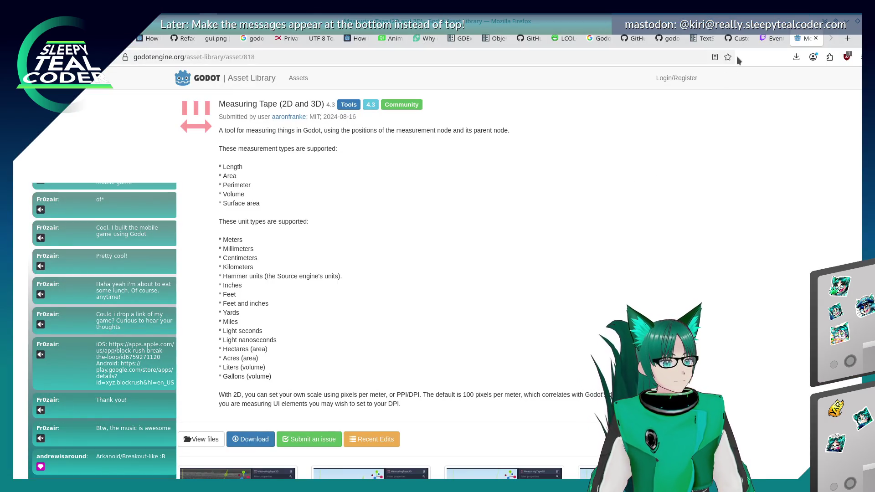
On the TextServer docs page, step through the '_size(' matches down to shaped_text_get_size
click(703, 39)
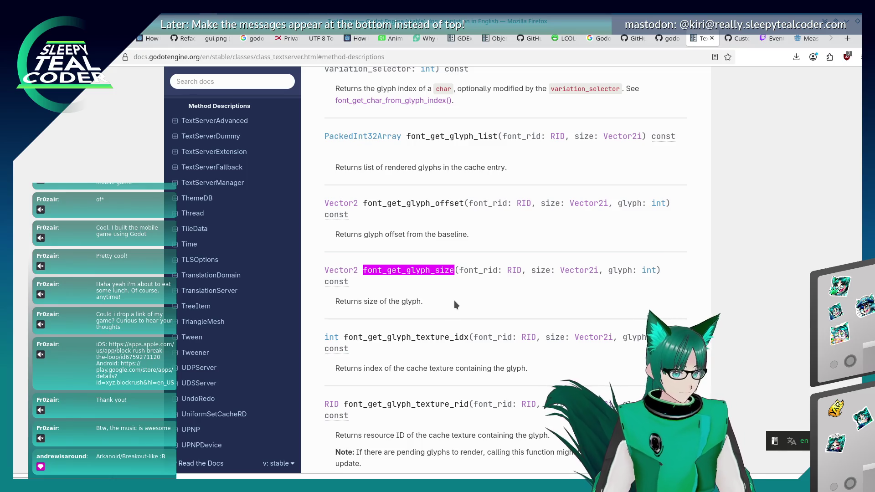
key(Return)
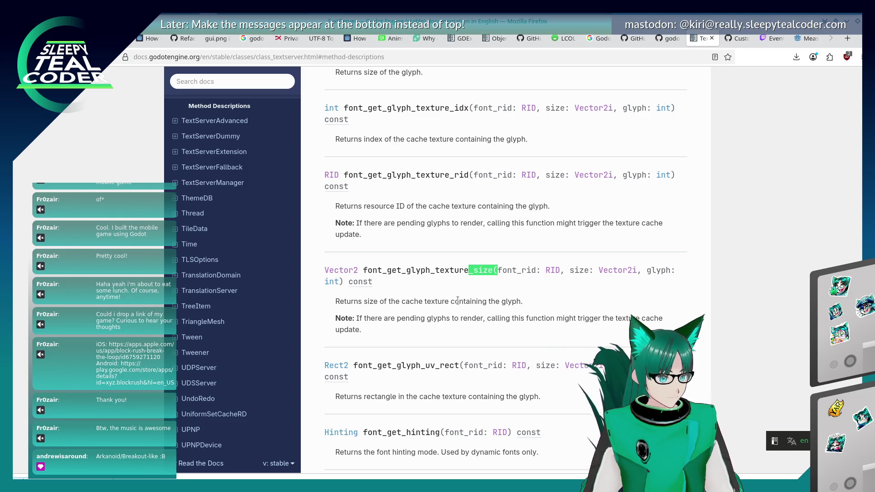
key(Return)
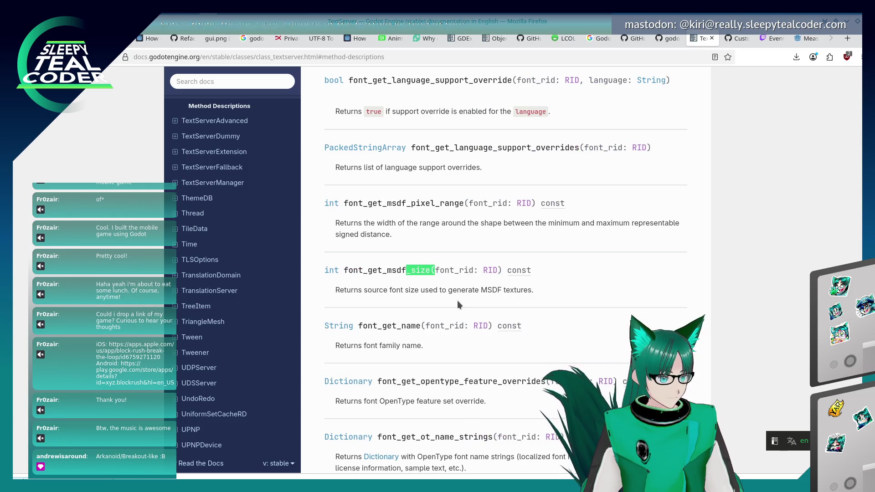
key(Return)
key(Return)
key(shift+Return)
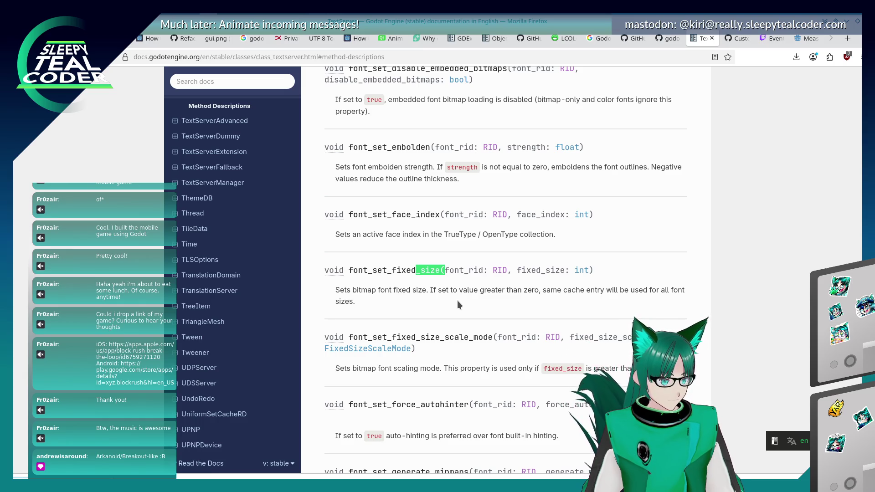
key(Return)
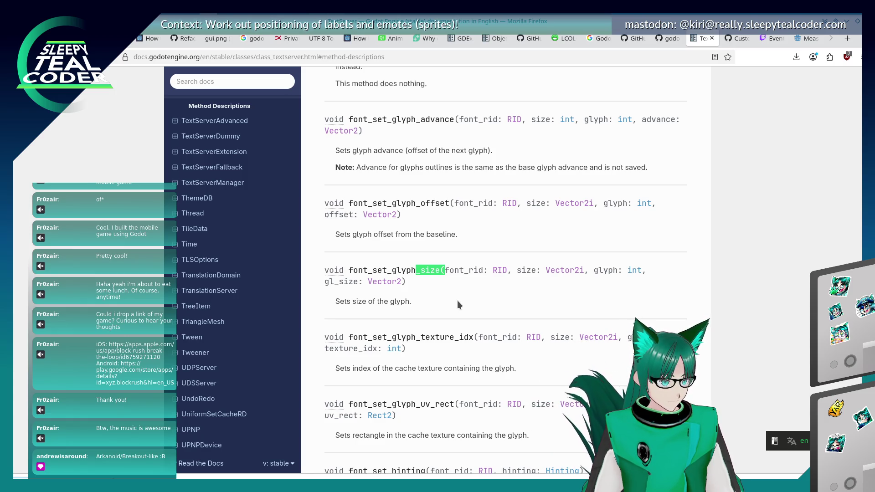
key(Return)
key(Return)
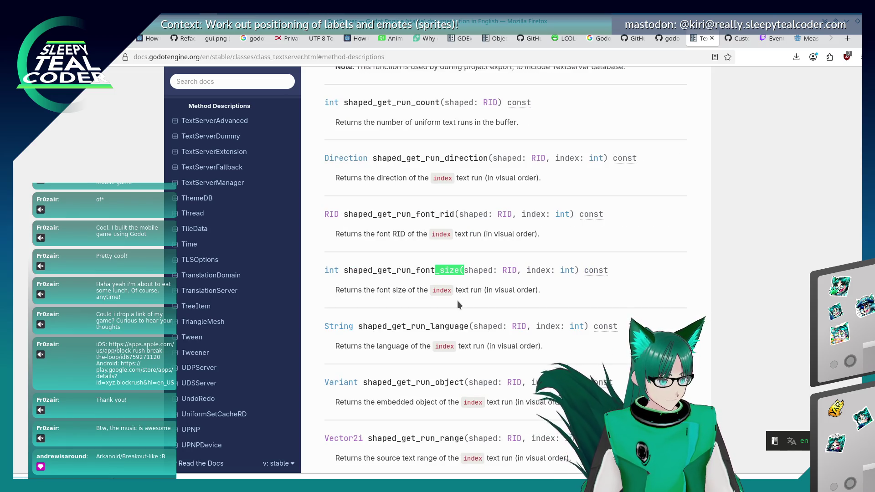
key(Return)
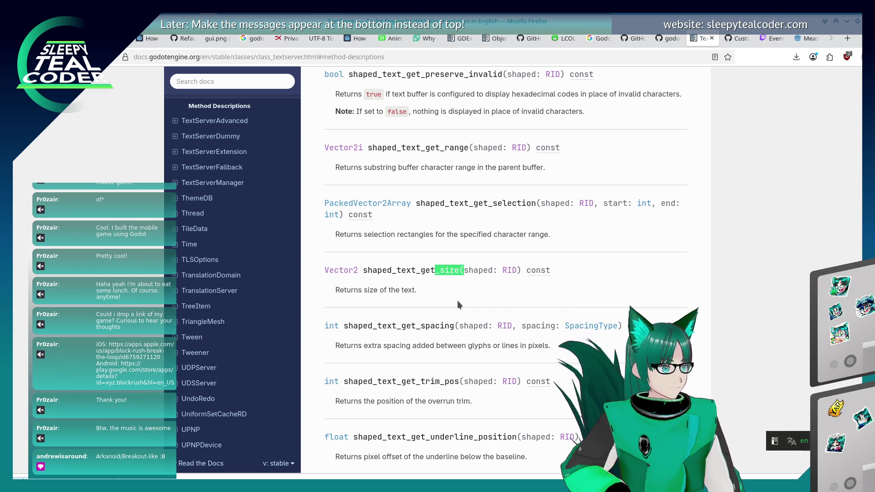
Cycle through the _size matches again, comparing font_get_glyph_size, font_set_fixed_size and get_hex_code_box_size
key(Return)
key(Return)
key(Return)
key(Return)
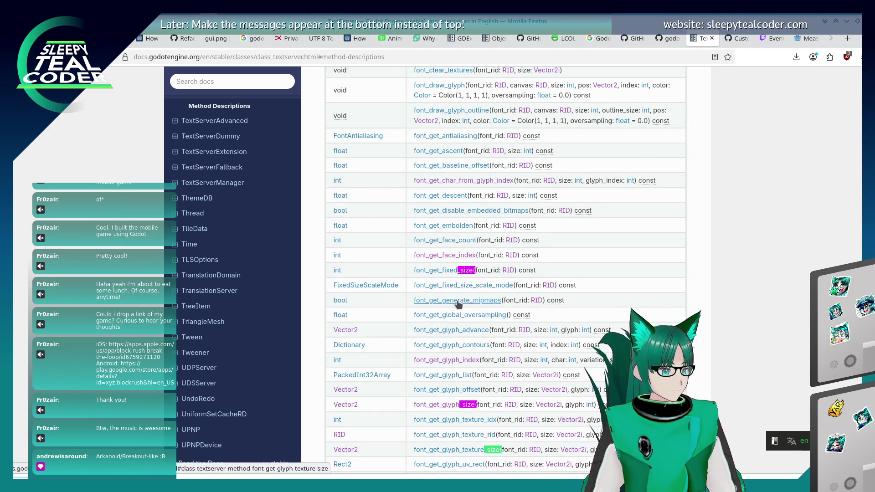
key(Return)
key(Return)
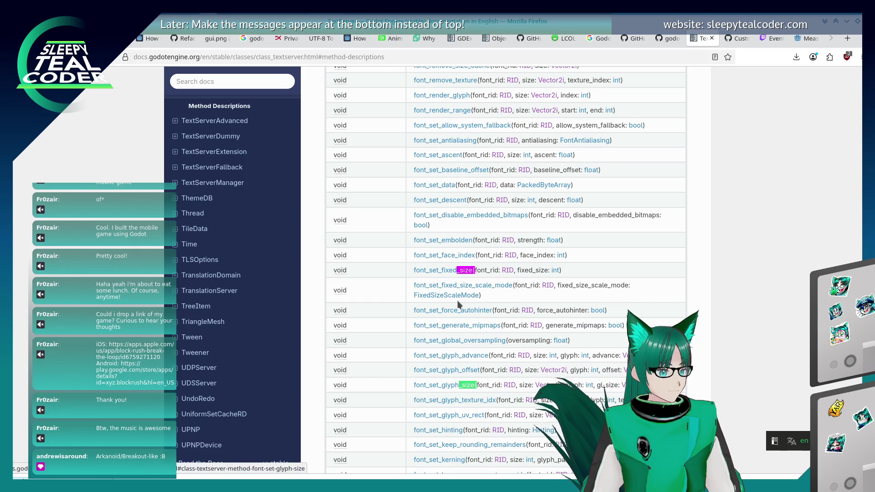
key(Return)
key(Return)
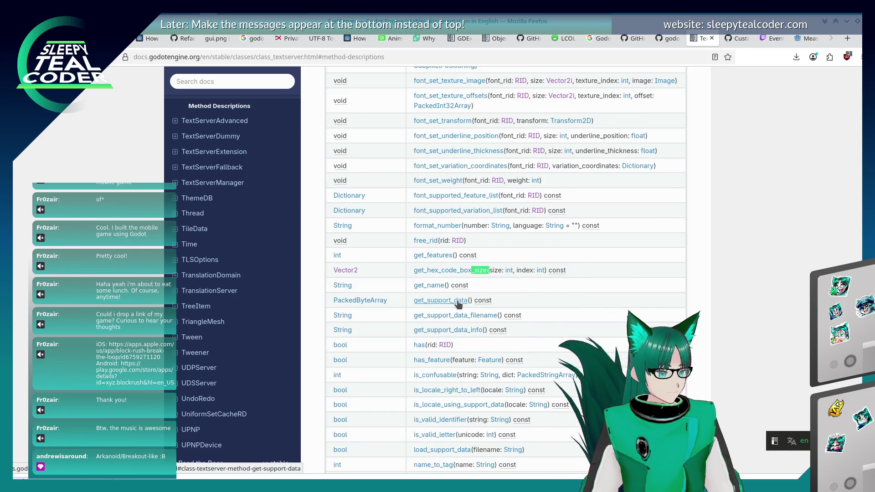
key(Return)
key(Return)
key(Return)
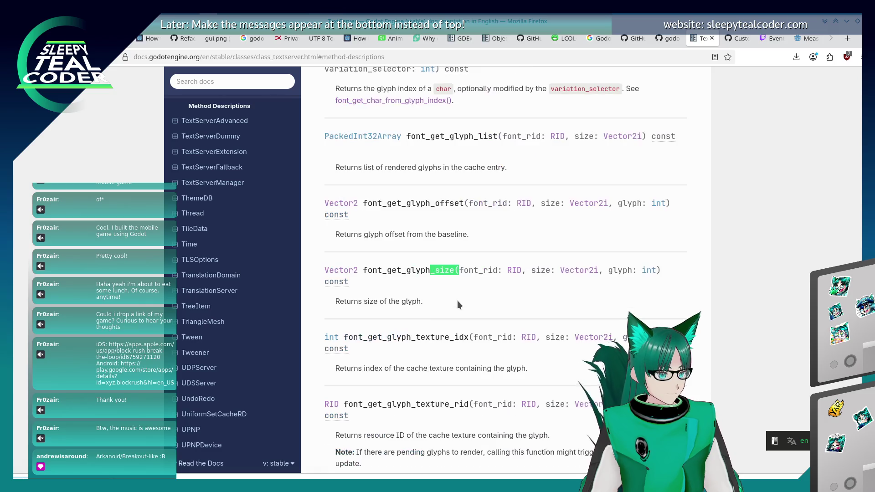
key(Return)
key(Return)
key(Return)
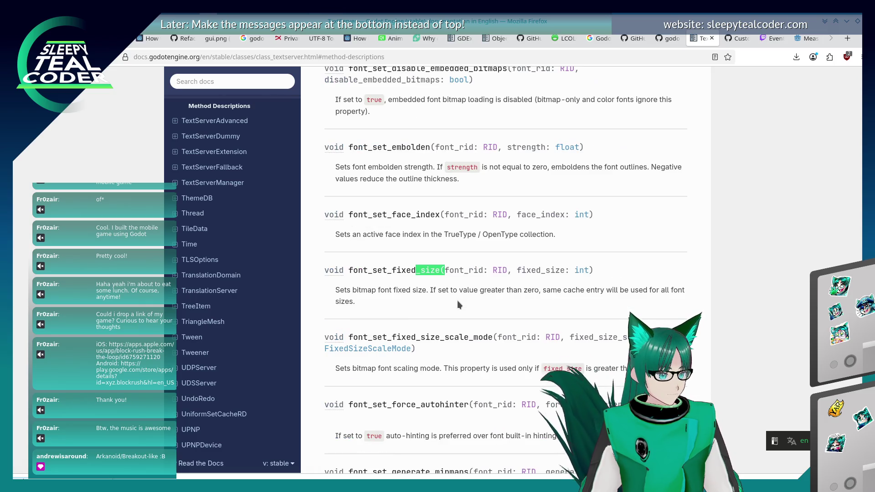
key(Return)
key(Return)
key(Return)
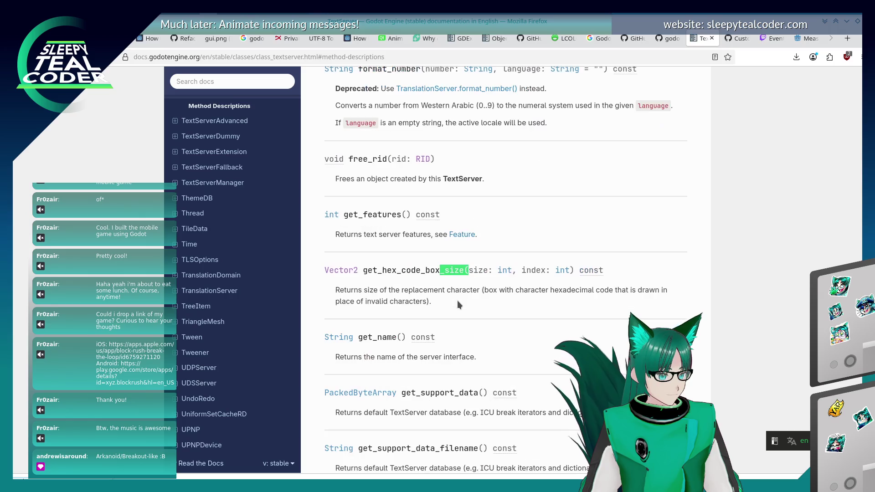
key(Return)
key(Return)
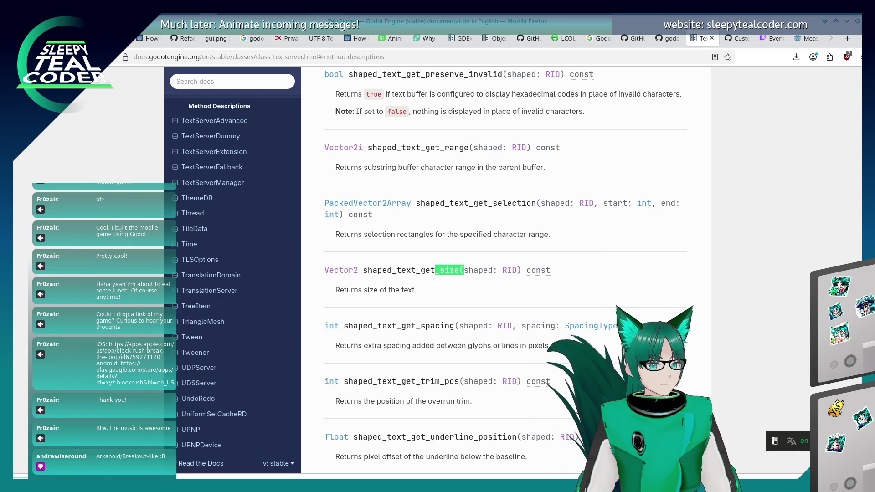
key(Return)
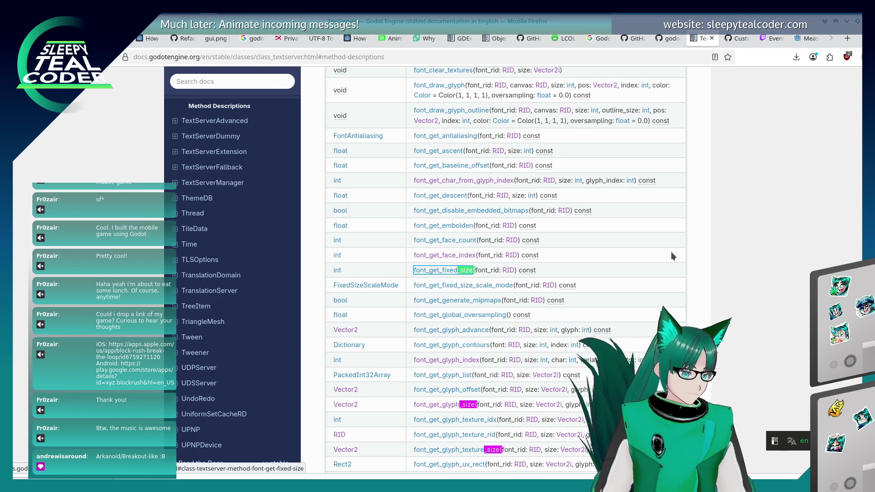
Read font_get_fixed_size and compare it with the font_get_glyph_size and font_get_glyph_texture_size entries
click(422, 268)
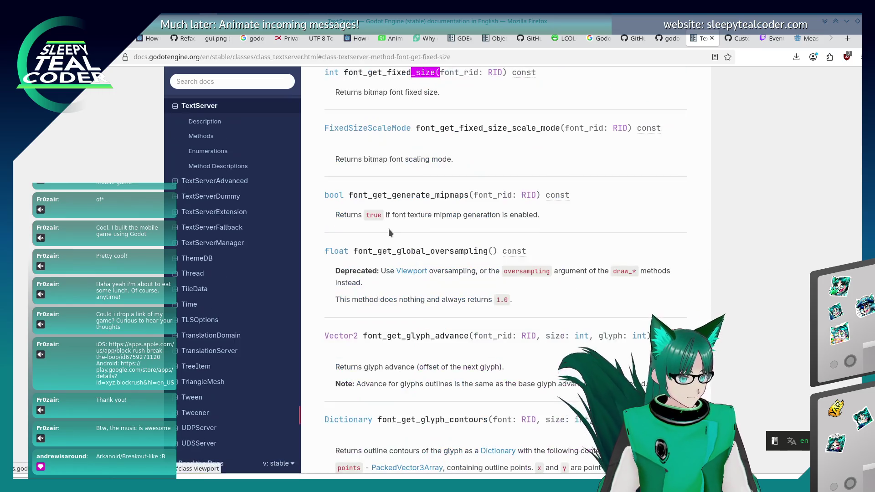
scroll(526, 306, up, 5)
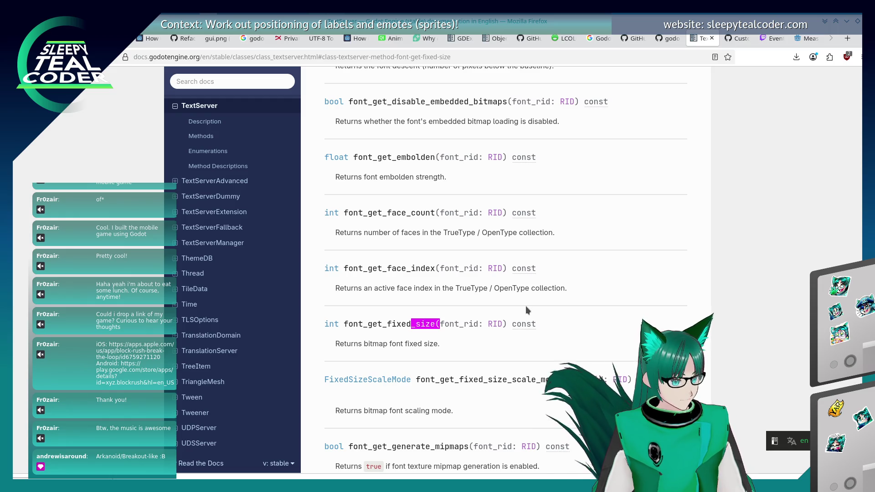
key(Return)
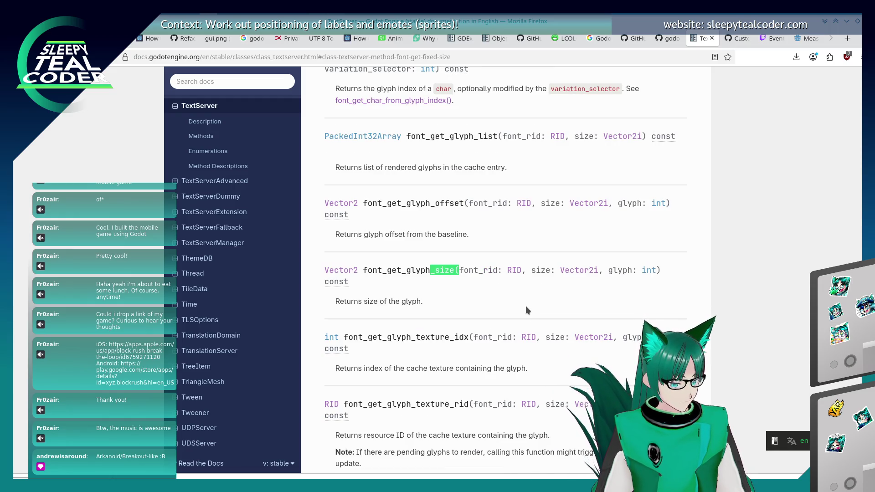
key(shift+Return)
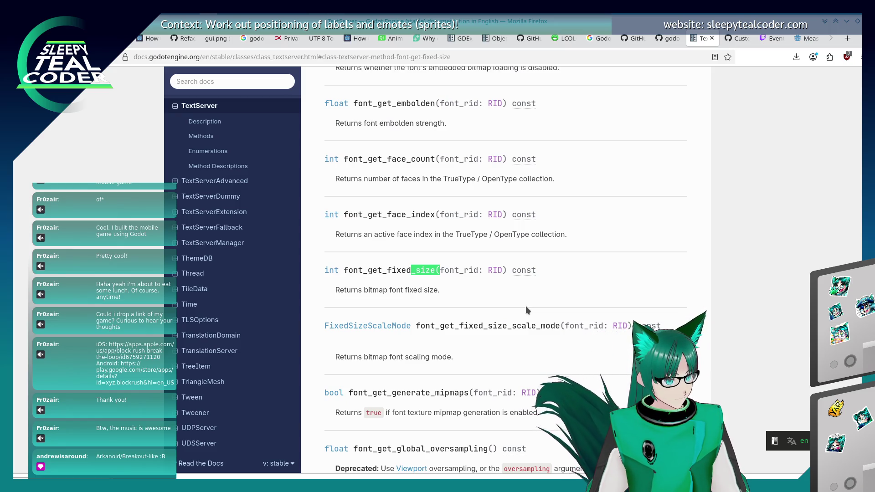
key(Return)
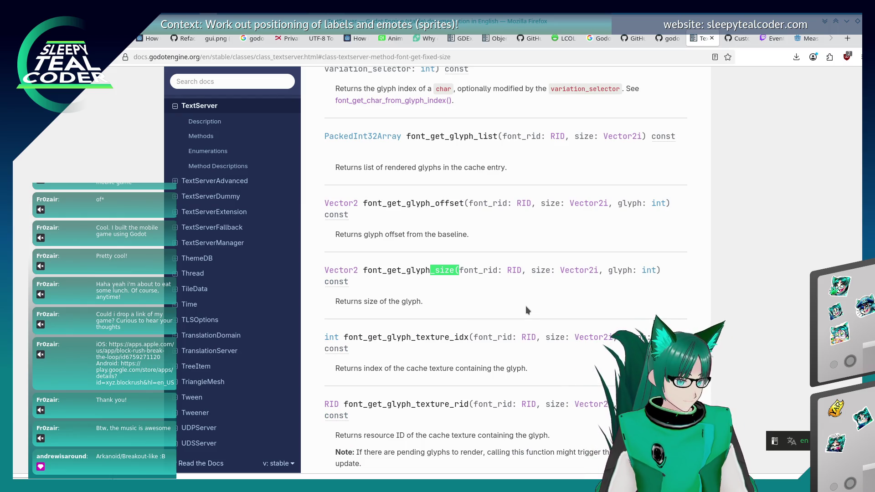
key(Return)
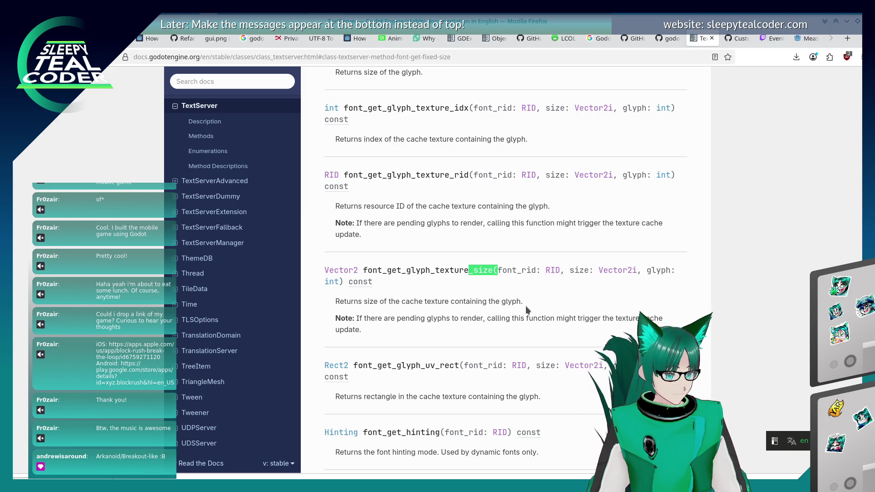
key(alt+Tab)
key(alt+Tab)
key(alt+Tab)
key(alt+Tab)
key(alt+Tab)
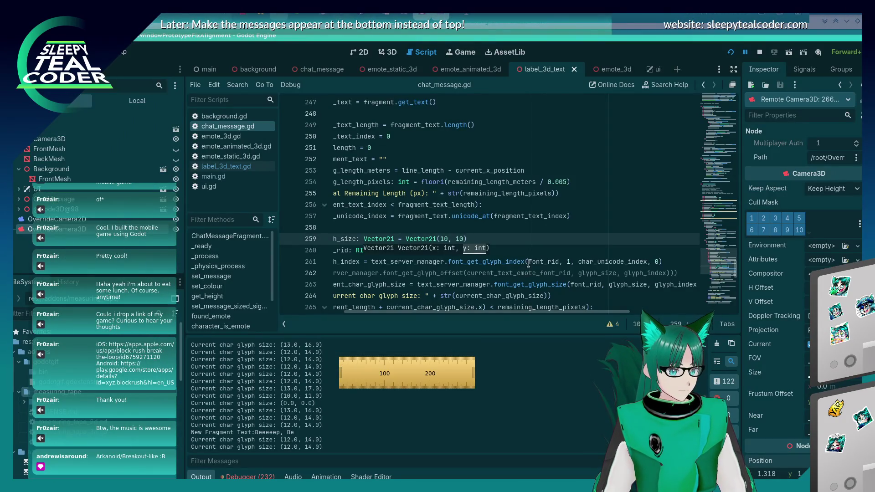
Change the call on line 263 to font_get_glyph_texture_size and save
scroll(528, 263, down, 2)
click(552, 215)
text(texture_)
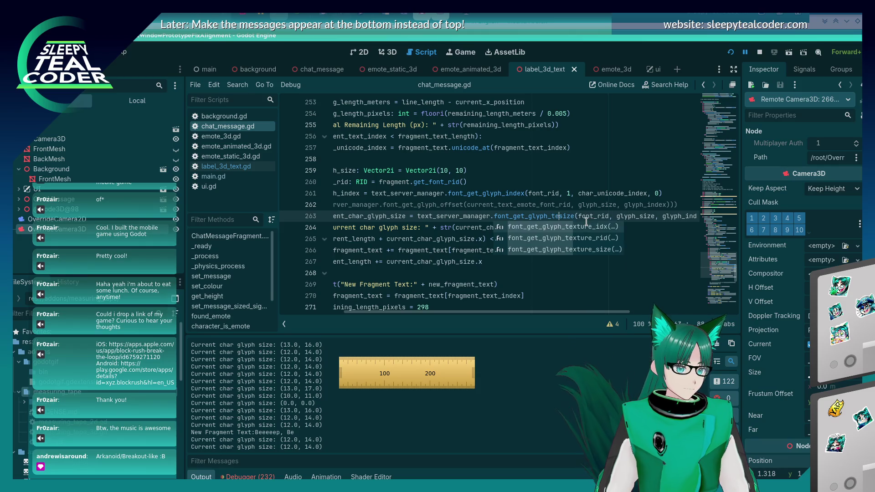
key(ctrl+s)
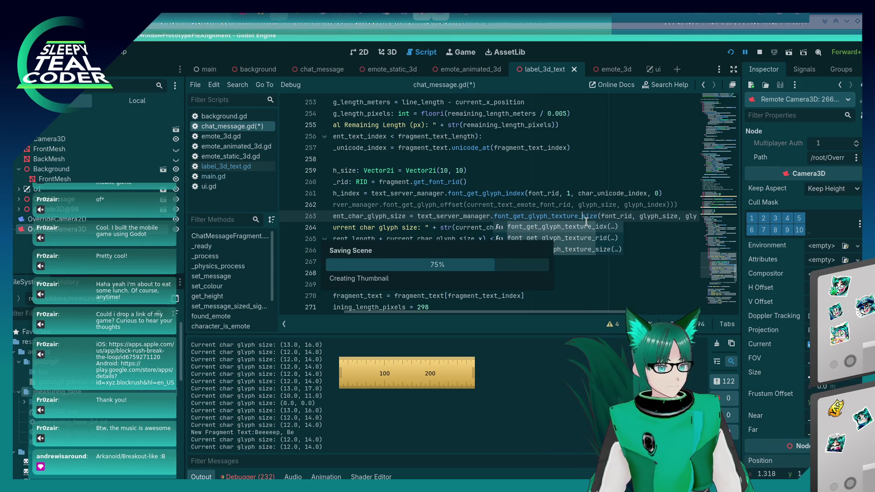
Add a test chat message in the running game and check the logged (256.0, 256.0) glyph sizes
key(alt+Tab)
key(alt+Tab)
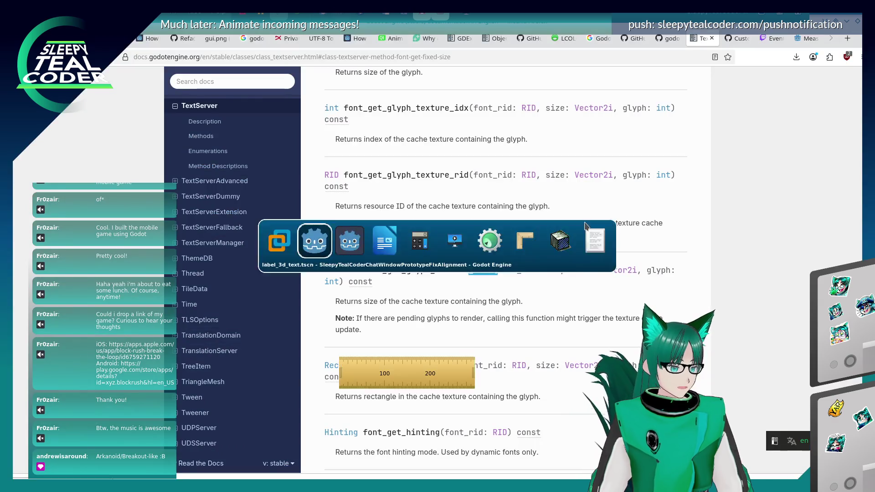
click(542, 143)
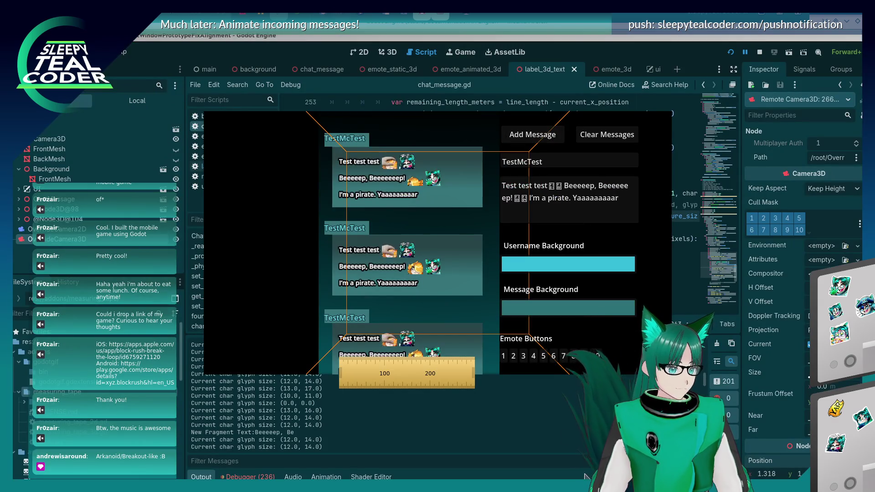
key(alt+Tab)
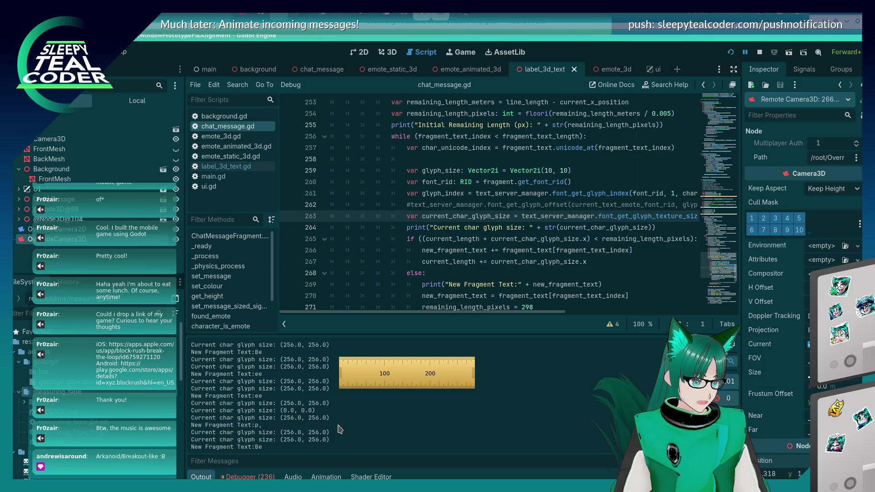
mouse_move(478, 312)
mouse_down()
mouse_move(585, 315)
mouse_move(560, 330)
mouse_up()
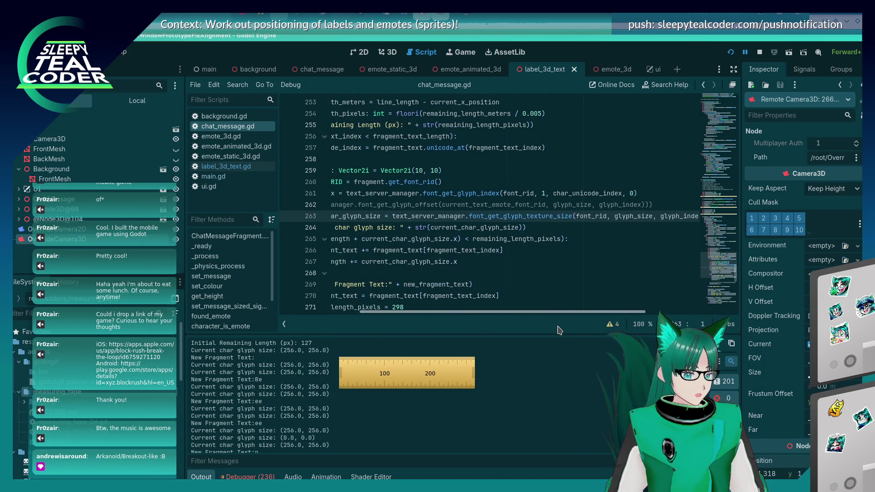
Change the first glyph size value on line 259 from 10 to 8, then check the game
scroll(566, 202, left, 3)
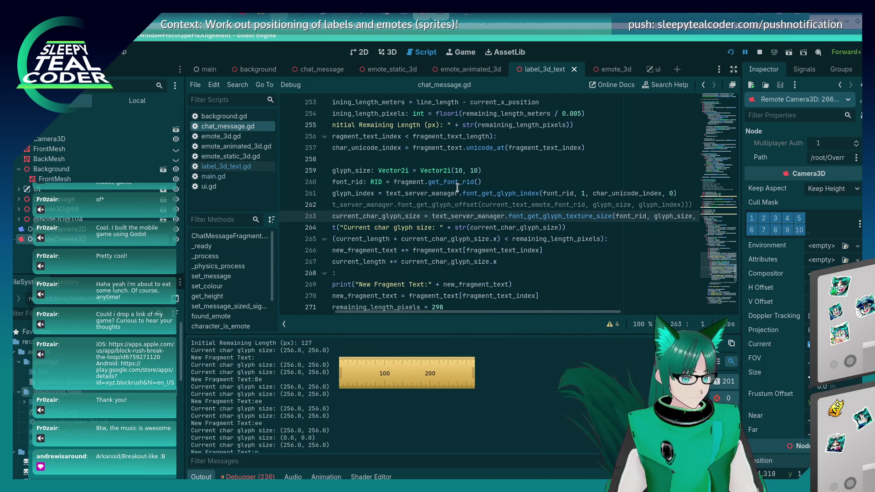
click(461, 167)
key(BackSpace)
key(BackSpace)
text(8)
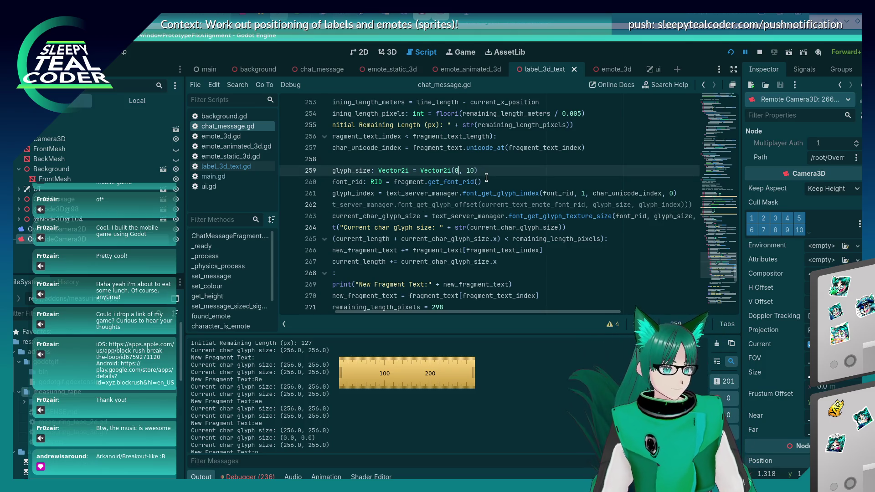
key(alt+Tab)
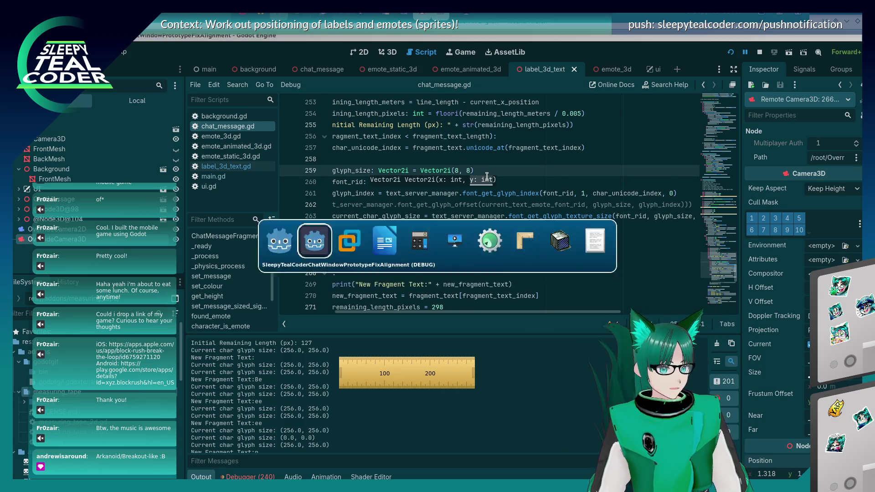
key(alt+Tab)
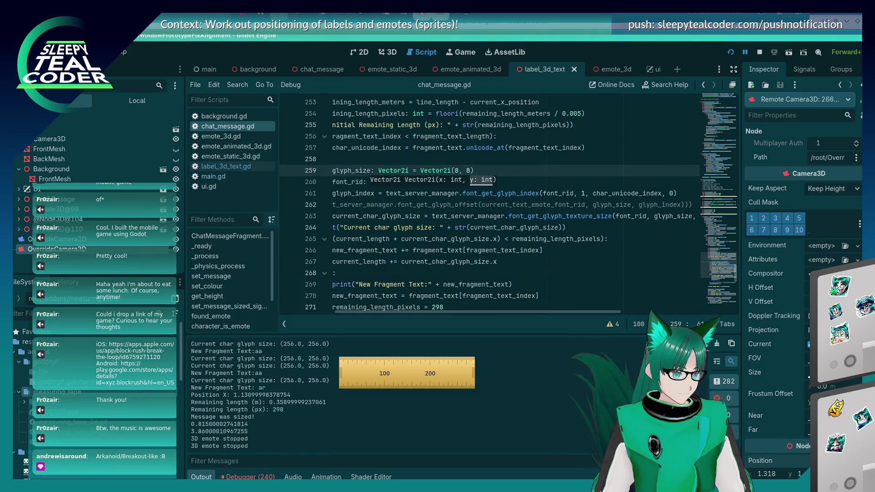
Return line 263's call to font_get_glyph_size, save and rerun the project
scroll(570, 274, up, 1)
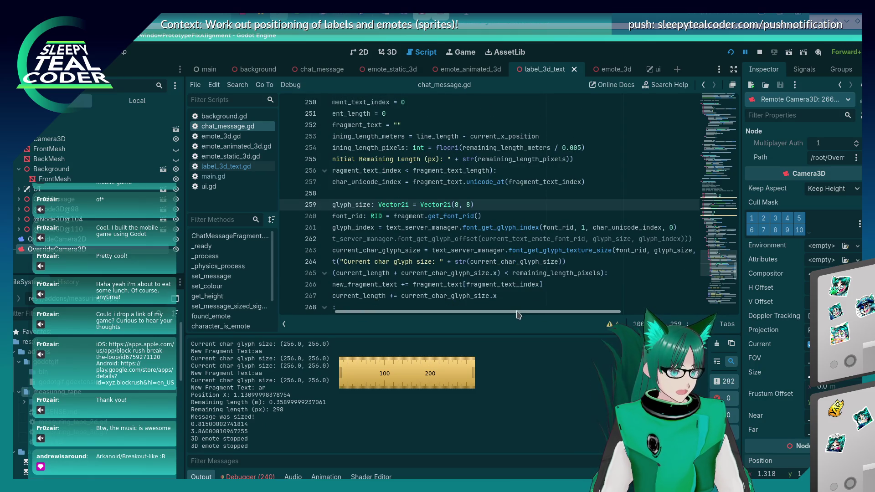
scroll(542, 265, right, 2)
double_click(551, 250)
text(advance)
key(ctrl+s)
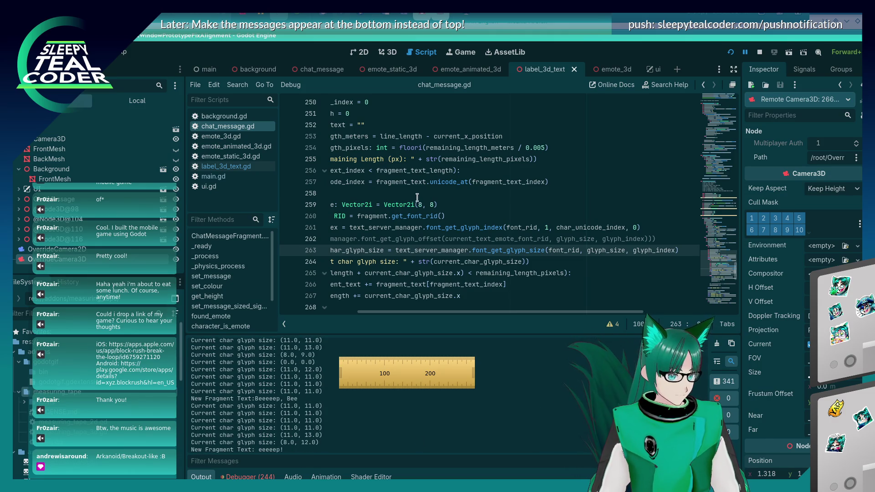
Add two test chat messages in the running game to check the current glyph sizes
click(417, 201)
key(Left)
key(Left)
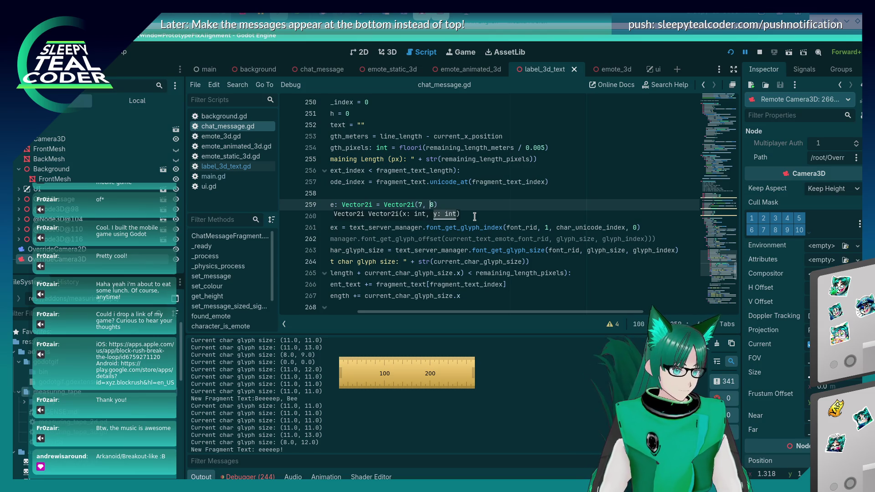
key(alt+Tab)
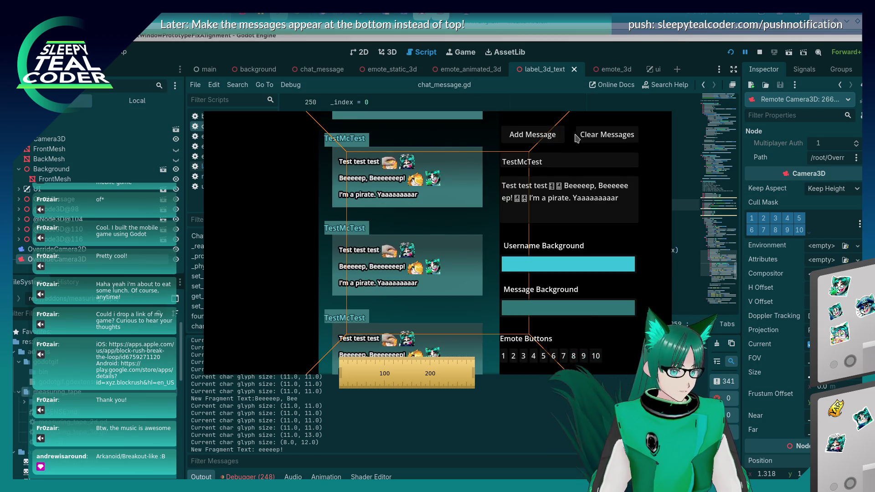
click(540, 138)
click(737, 444)
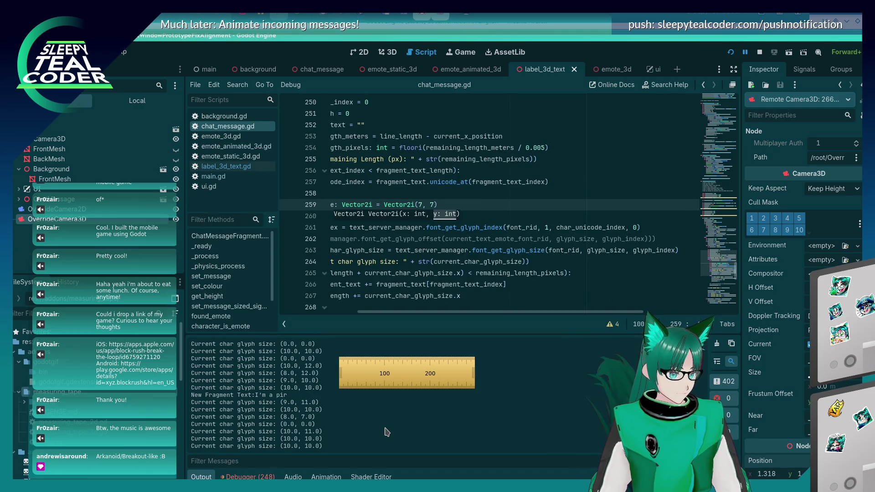
scroll(387, 432, up, 2)
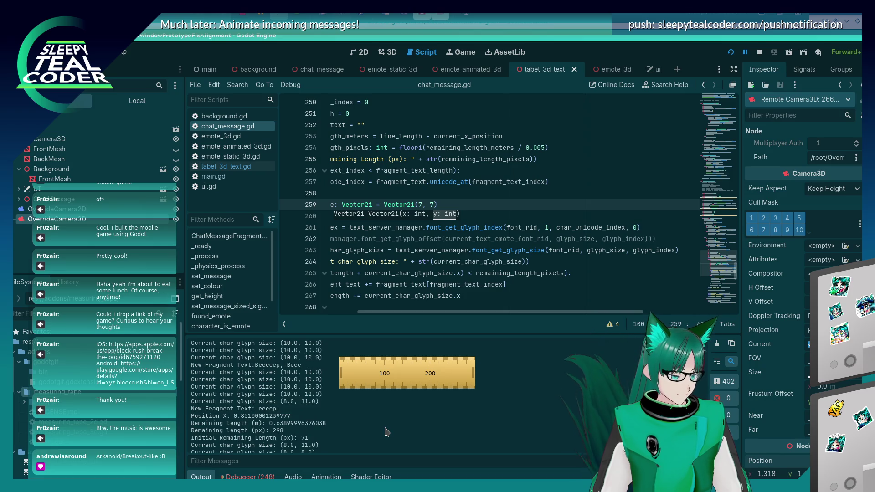
scroll(387, 432, up, 1)
Change the first glyph size value on line 259 to 6 and save to rerun
click(416, 204)
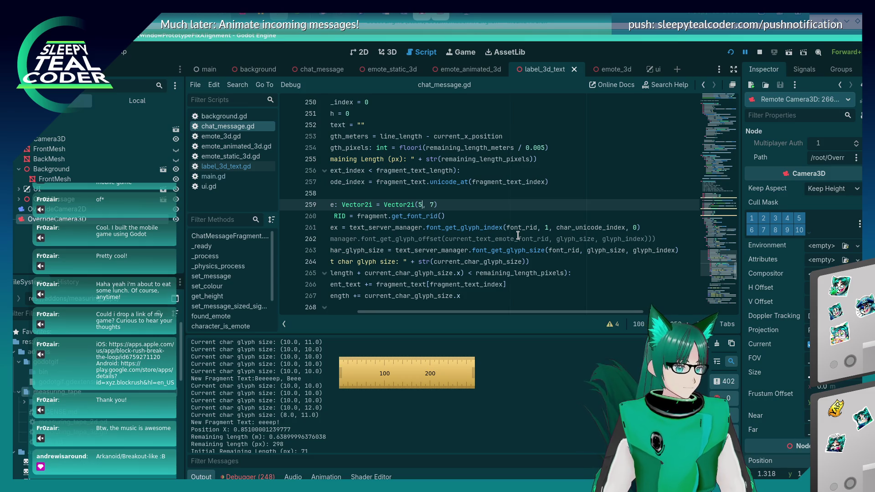
key(BackSpace)
text(6)
key(Right)
key(Right)
key(Right)
key(ctrl+s)
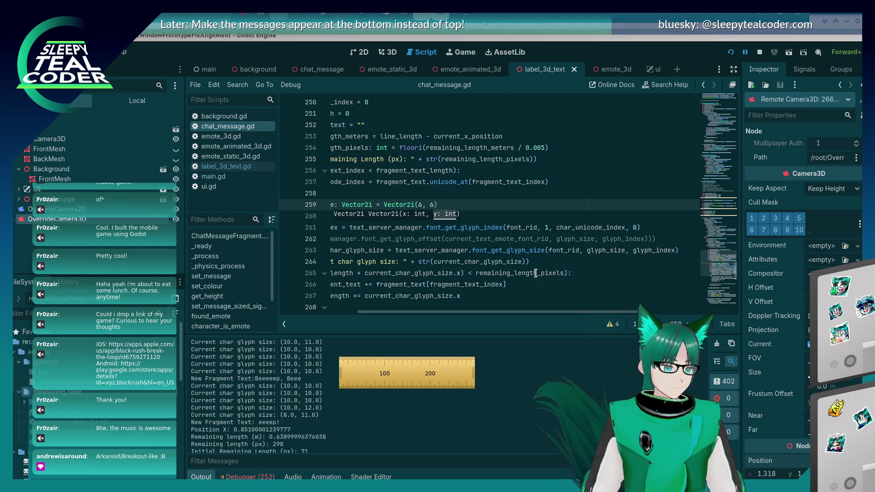
Restart the game with the Vector2i(6, 6) glyph size and return to the script
click(516, 214)
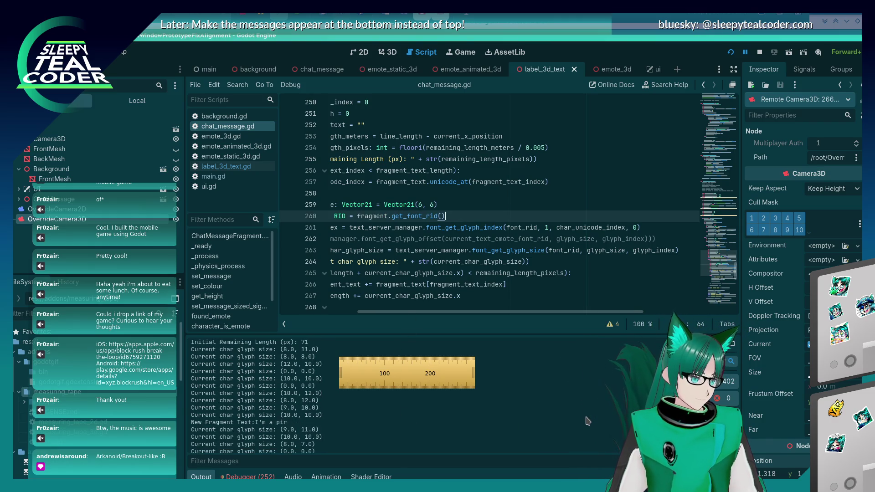
scroll(288, 437, up, 3)
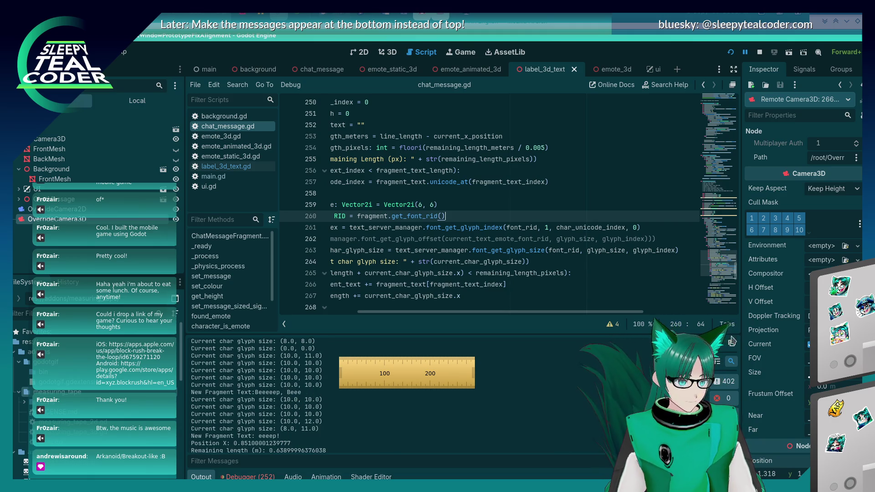
key(F5)
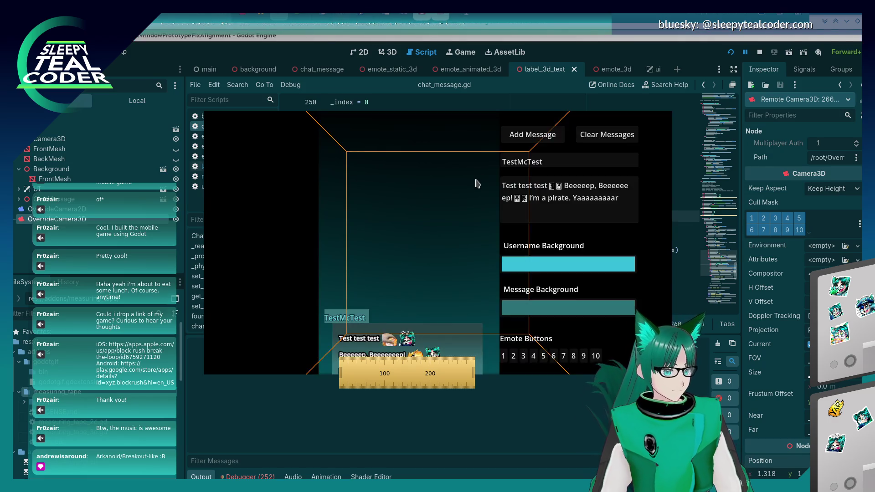
click(522, 397)
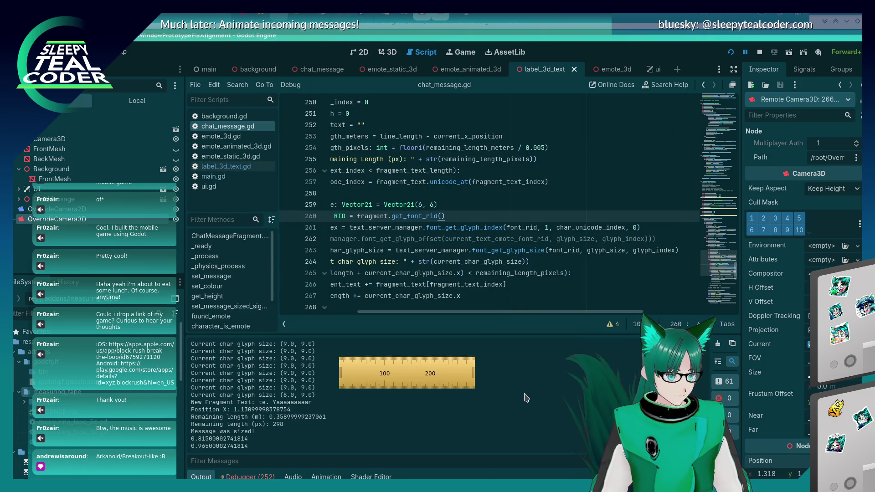
scroll(528, 401, up, 1)
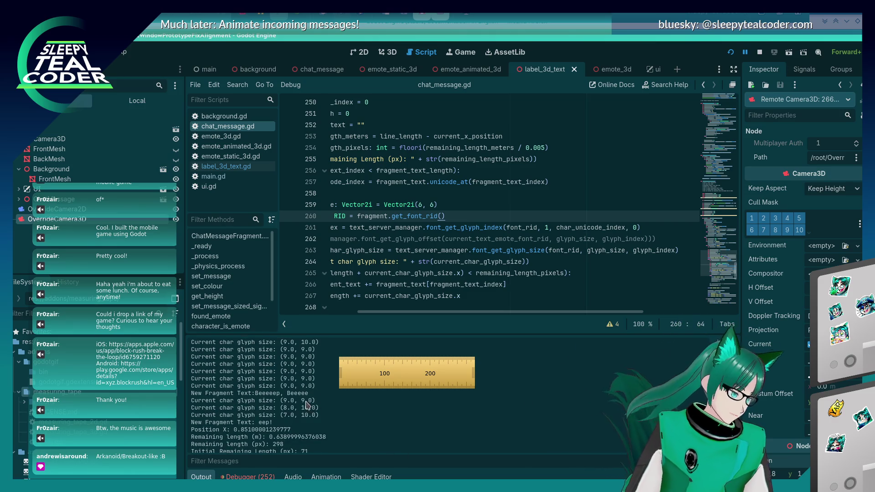
Clear the chat and add two test messages in the running game, then return to the script
click(546, 227)
text(3)
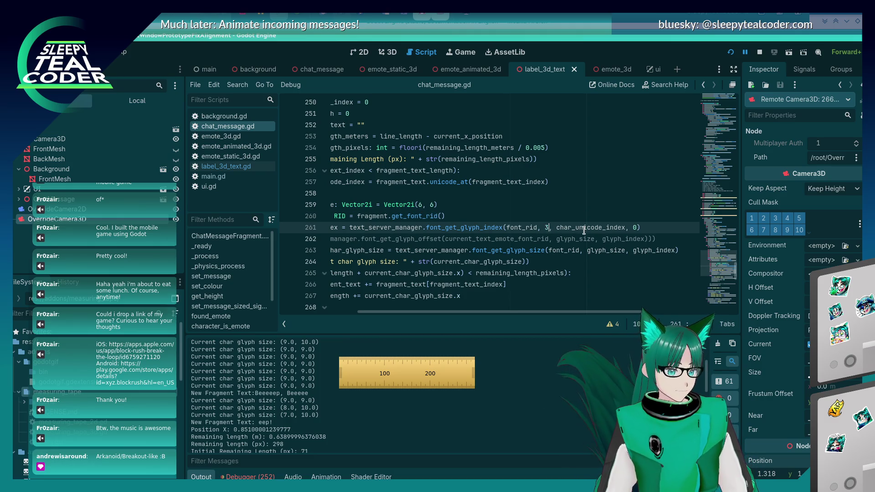
key(alt+Tab)
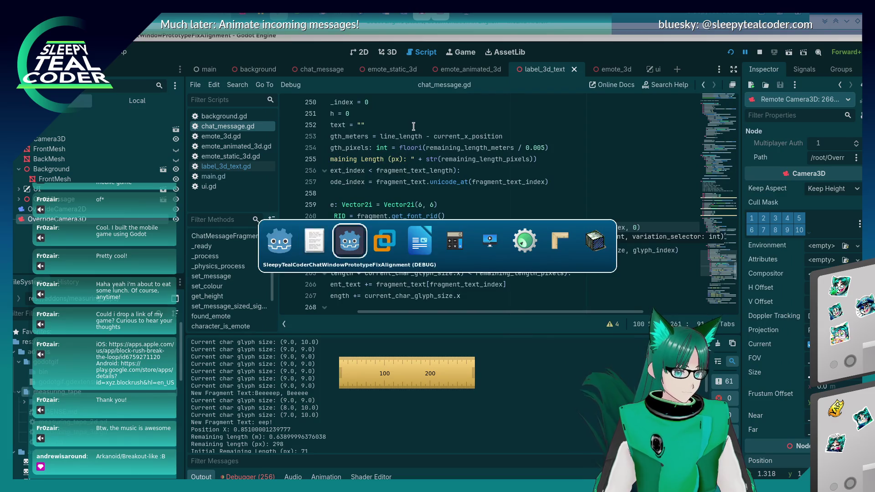
click(601, 135)
click(533, 136)
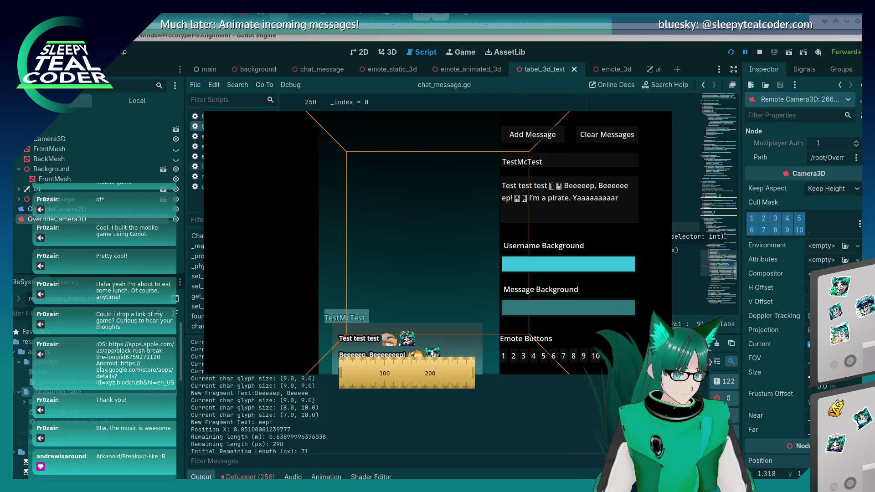
click(537, 140)
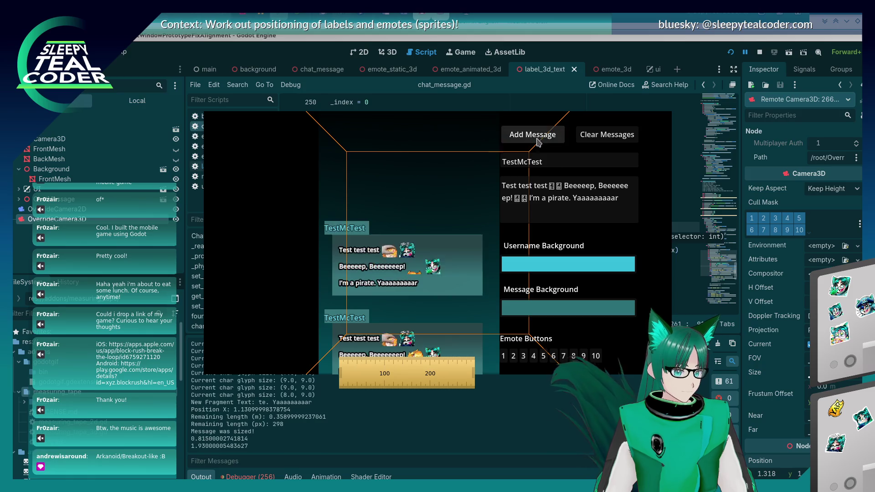
click(487, 442)
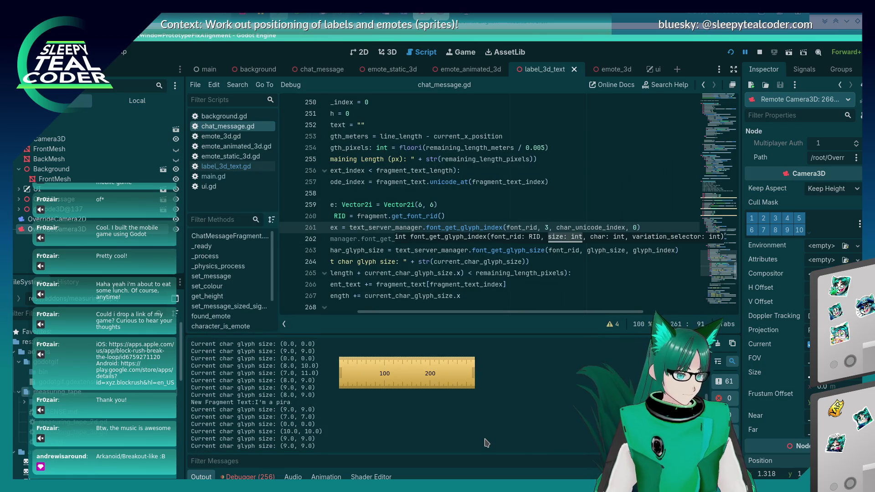
scroll(487, 442, up, 2)
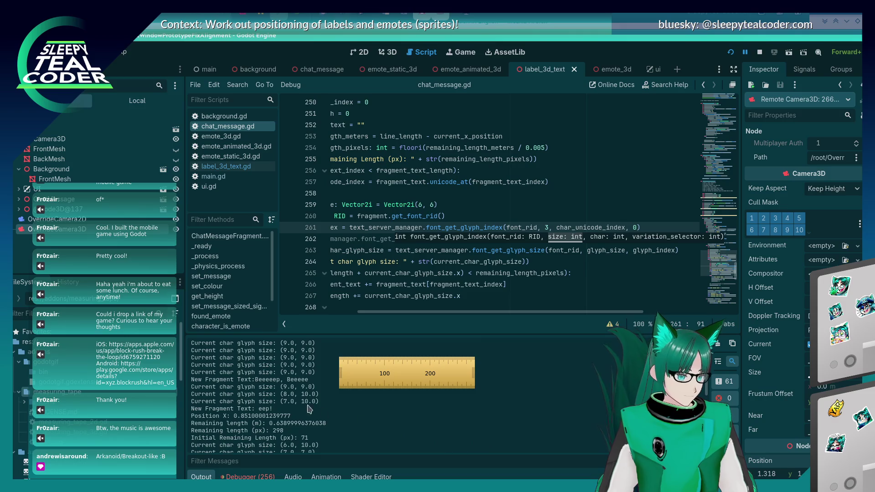
Rerun the game with the updated size argument on line 261 and add a test message
click(548, 227)
key(F5)
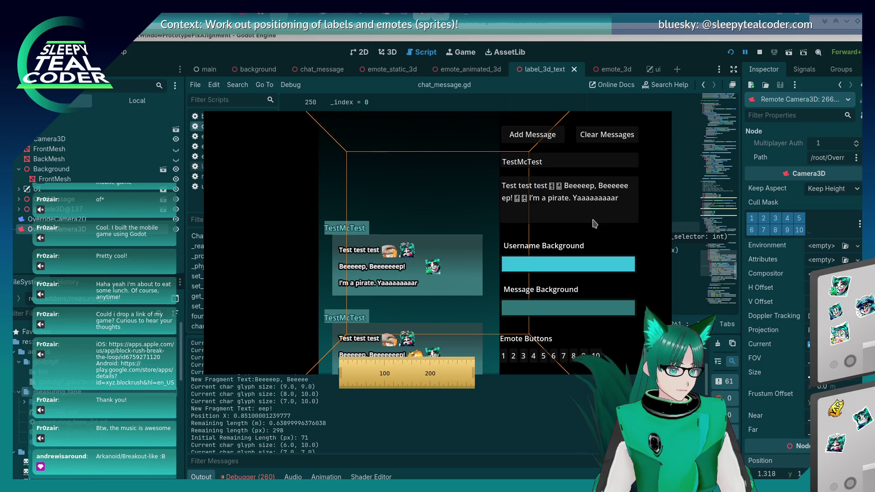
click(537, 140)
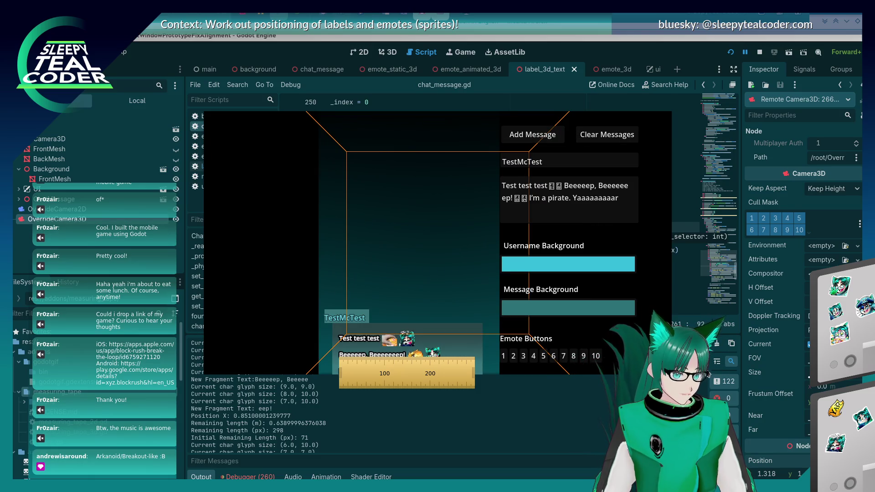
key(alt+Tab)
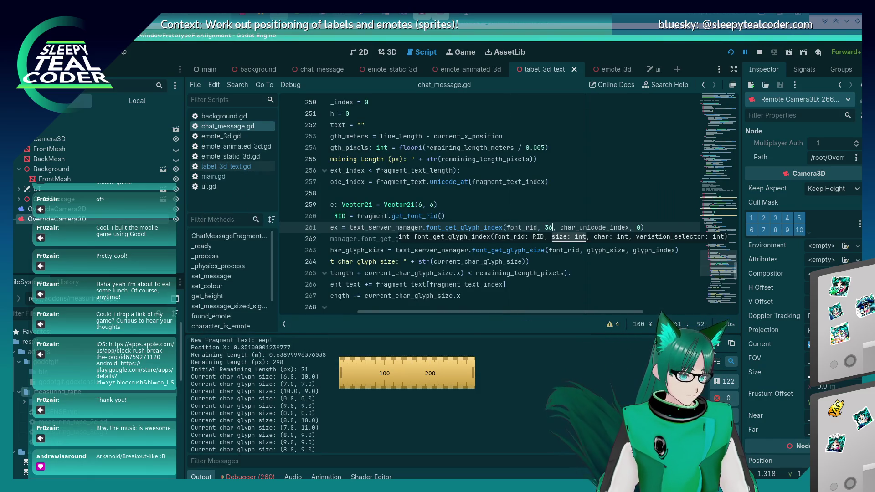
scroll(323, 434, up, 1)
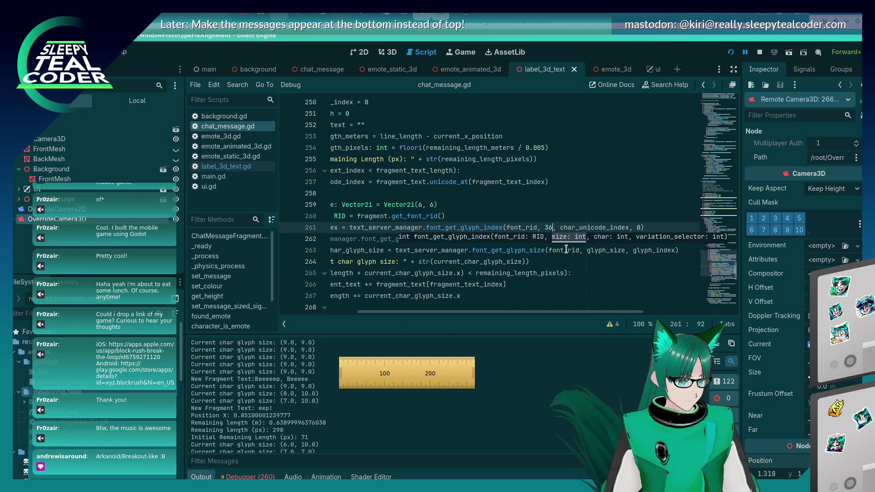
Shorten the size argument on line 261 by one digit and review the surrounding code
key(BackSpace)
key(Home)
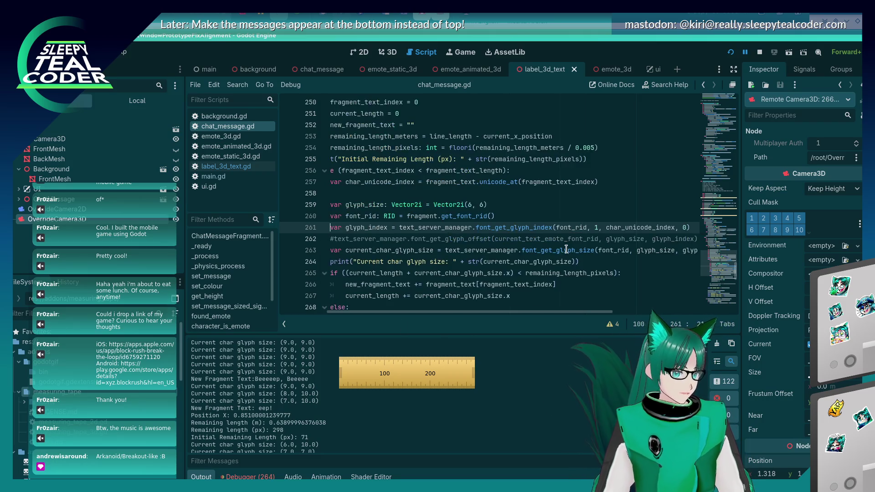
key(Home)
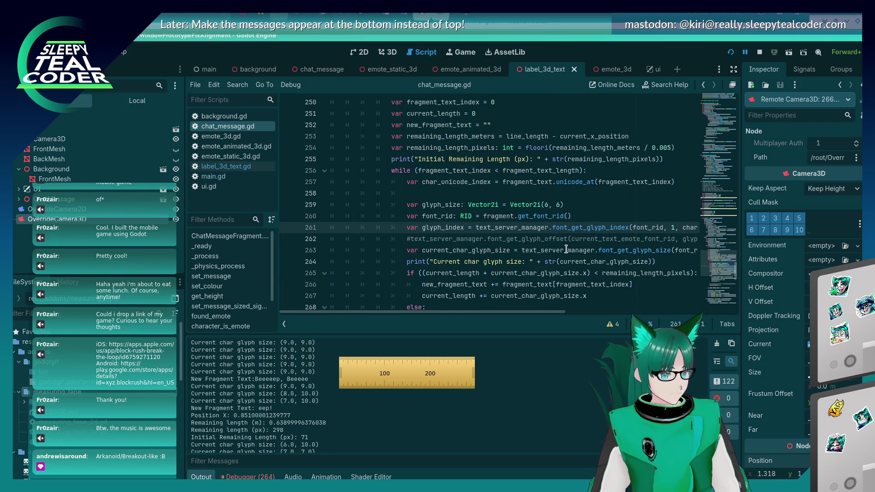
key(Home)
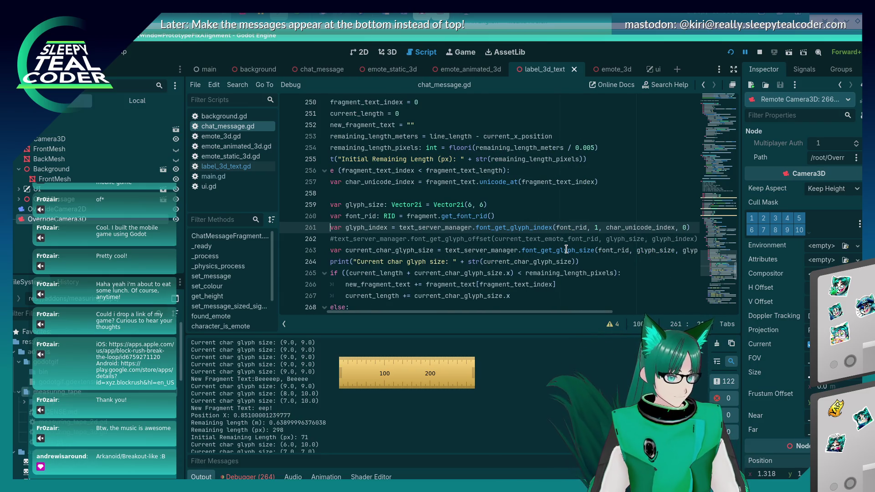
scroll(299, 440, up, 2)
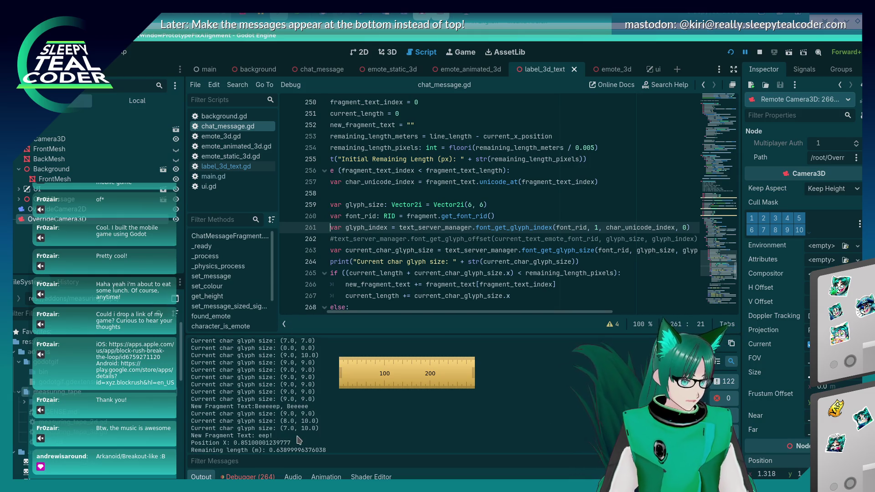
scroll(296, 426, up, 3)
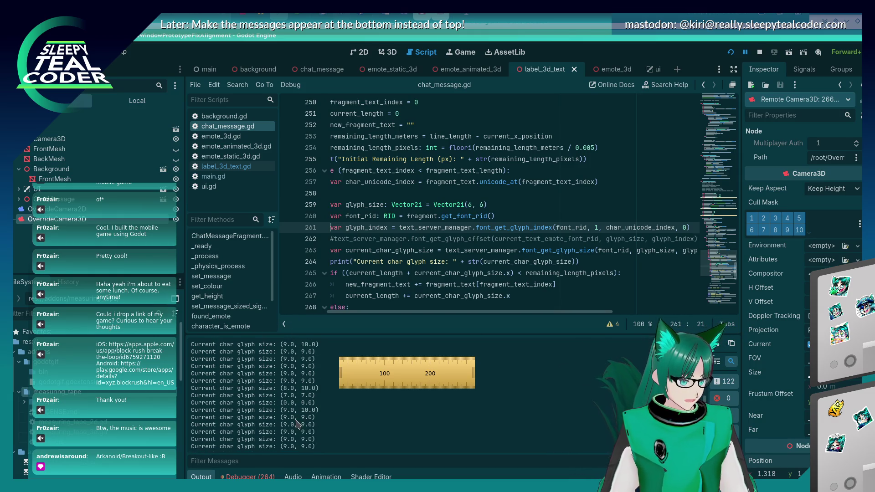
scroll(297, 424, up, 1)
scroll(296, 424, up, 1)
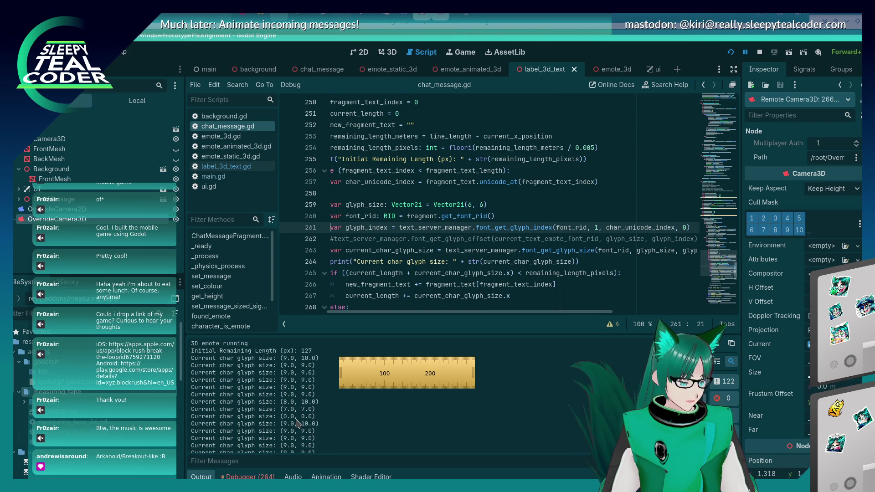
scroll(297, 424, down, 1)
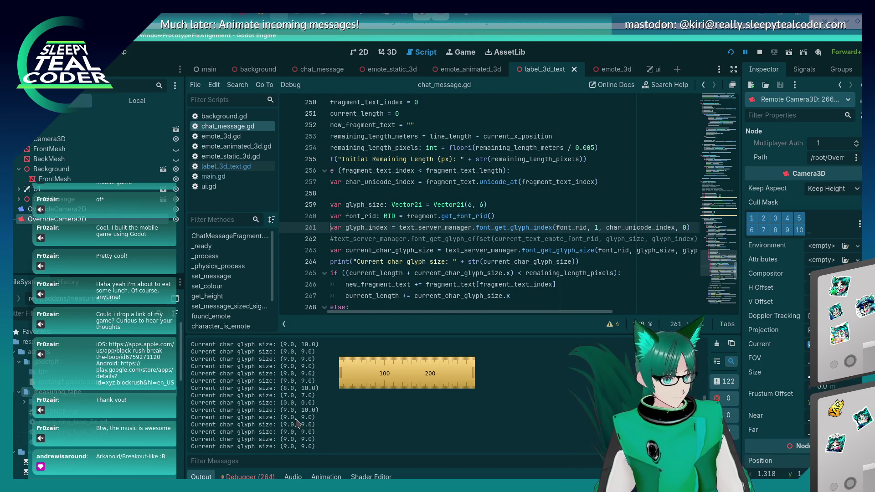
Enlarge the Output log panel and bring the running chat game window forward
key(alt+Tab)
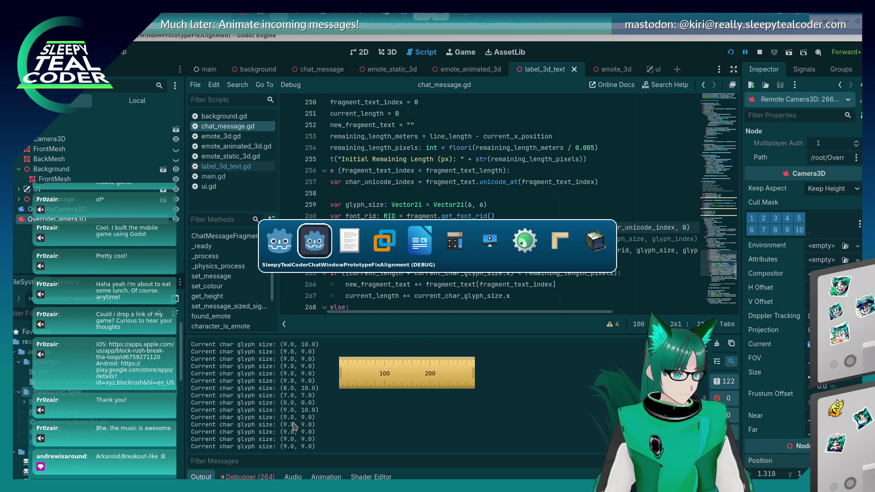
key(alt+Tab)
key(alt+shift+Tab)
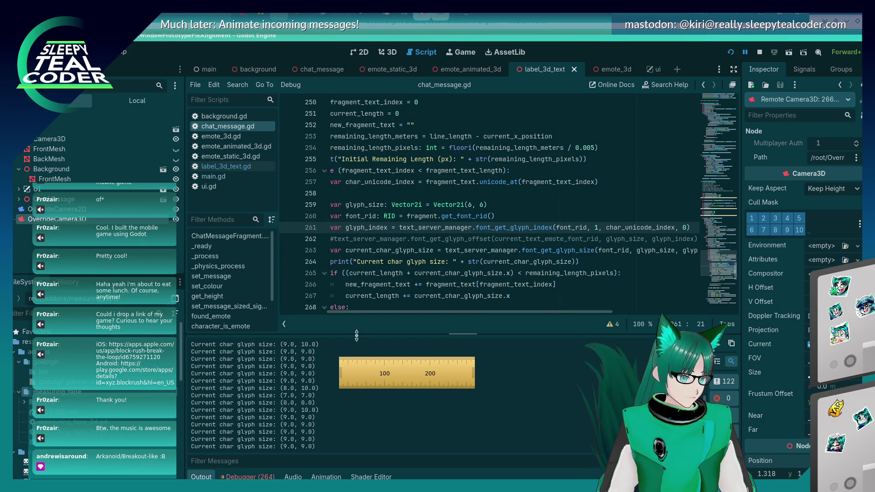
drag(357, 335, 357, 300)
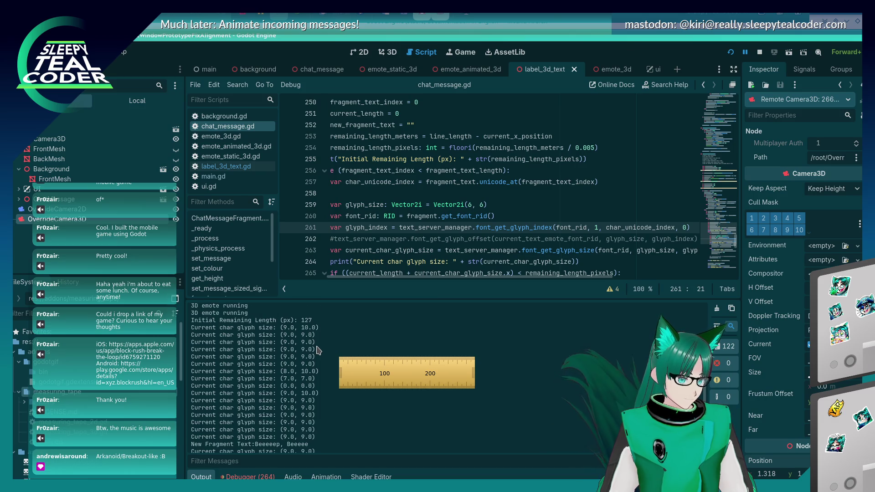
key(alt+Tab)
key(alt+Tab)
key(alt+shift+Tab)
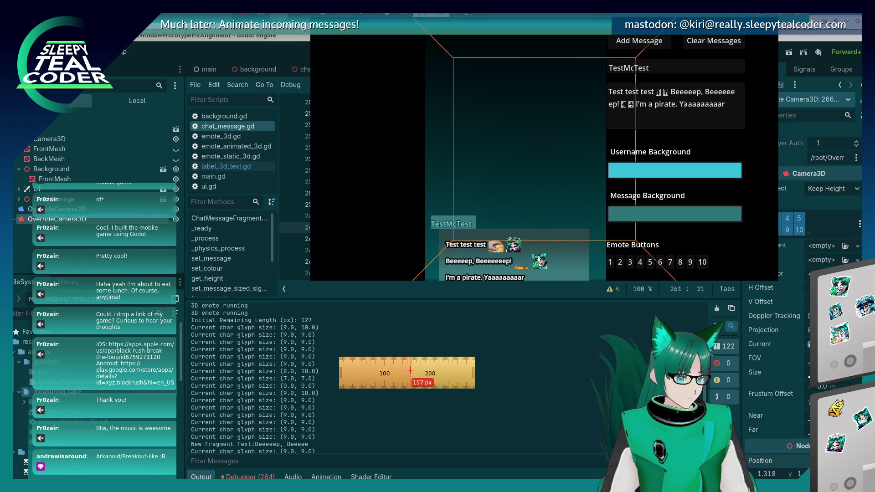
Measure the test message's text and emotes with the on-screen ruler
mouse_move(409, 370)
mouse_down()
mouse_move(503, 278)
mouse_move(515, 277)
mouse_up()
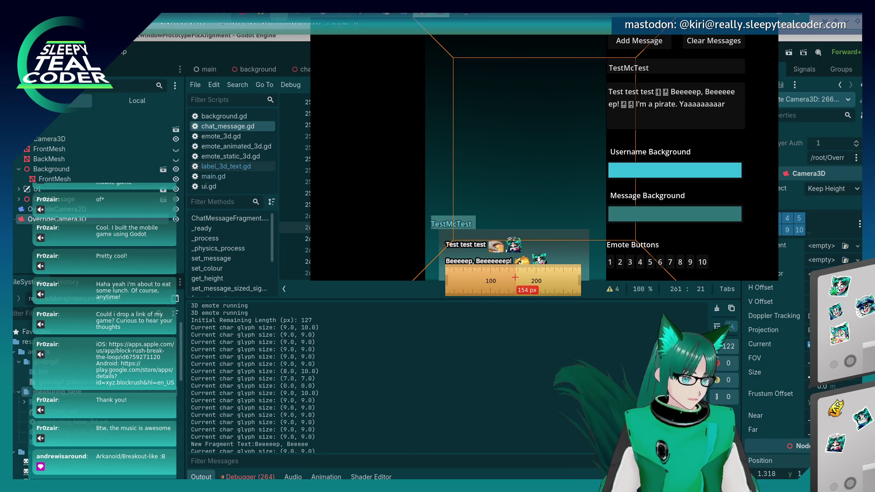
mouse_move(505, 268)
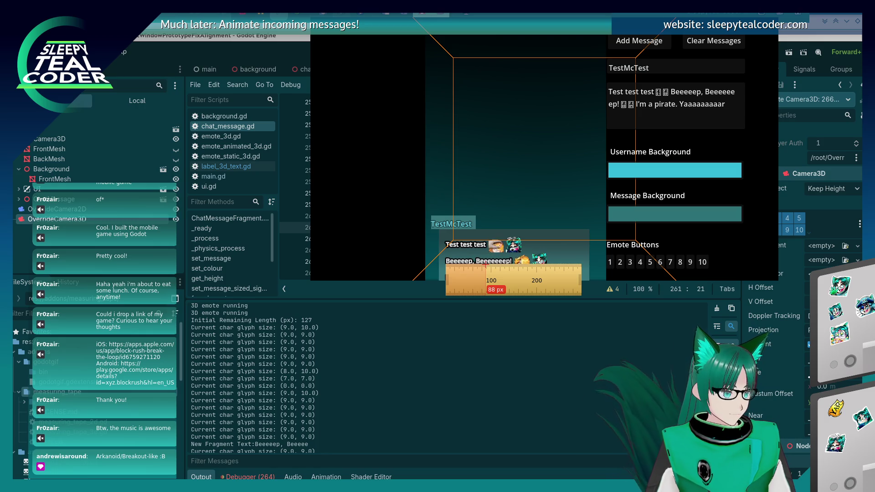
click(420, 407)
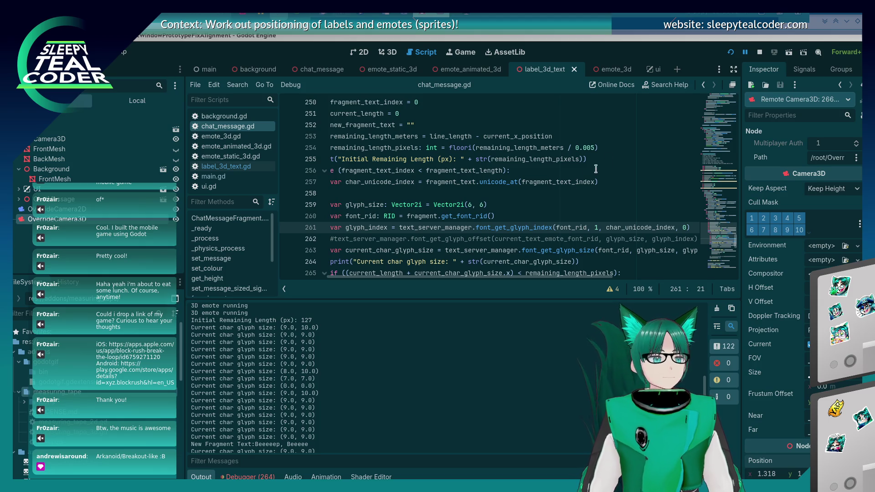
Return to the glyph size code around line 259 of chat_message.gd
click(554, 203)
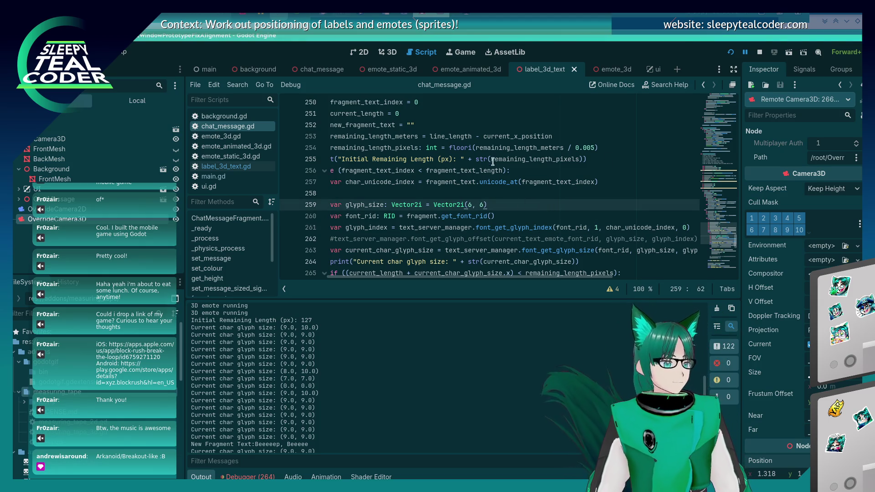
mouse_move(491, 156)
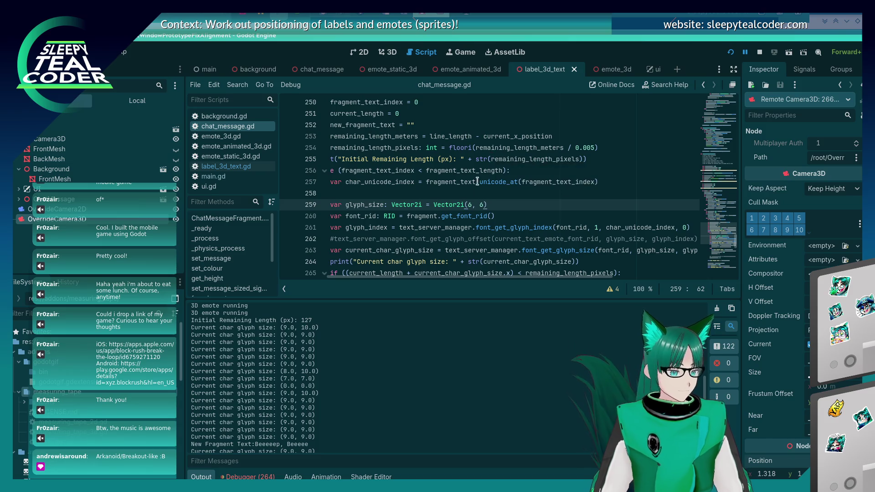
scroll(458, 200, down, 3)
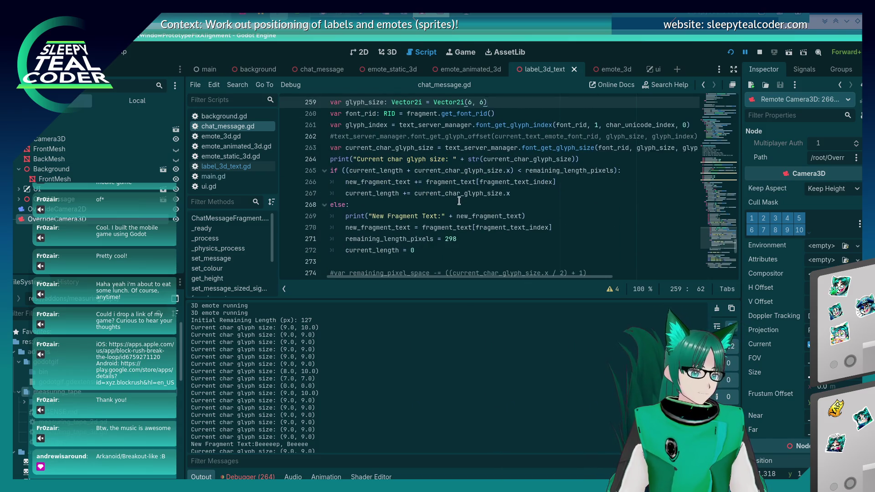
scroll(459, 201, up, 1)
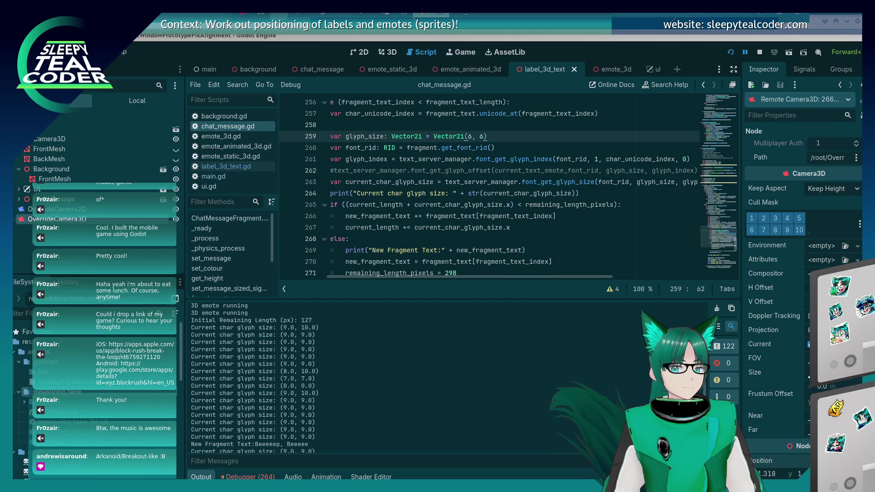
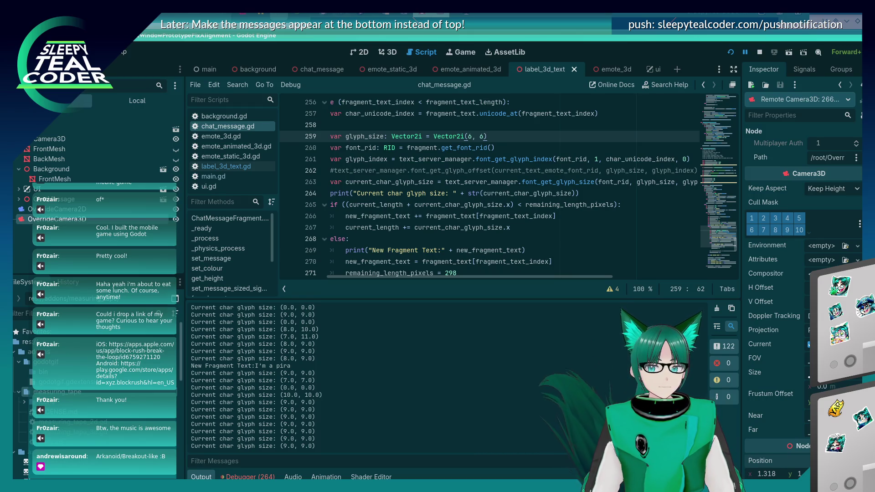
Check the chat messages in the running game, then return to line 272 of chat_message.gd
mouse_move(489, 206)
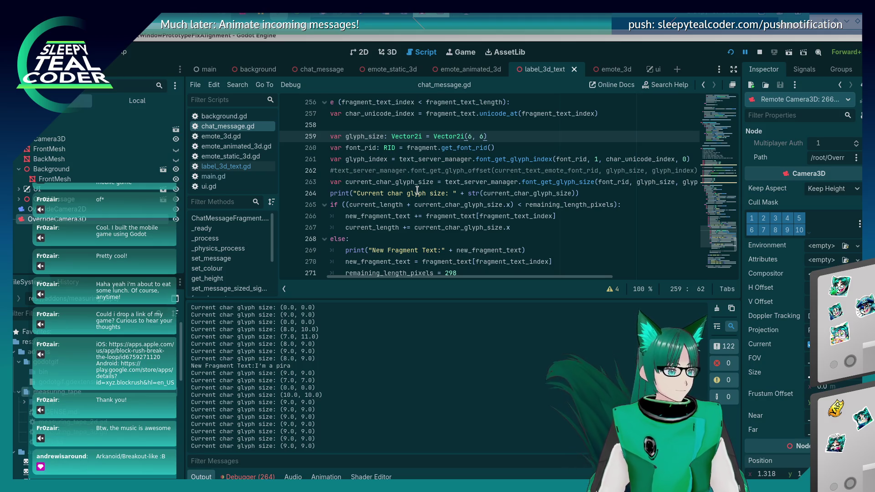
scroll(324, 375, up, 3)
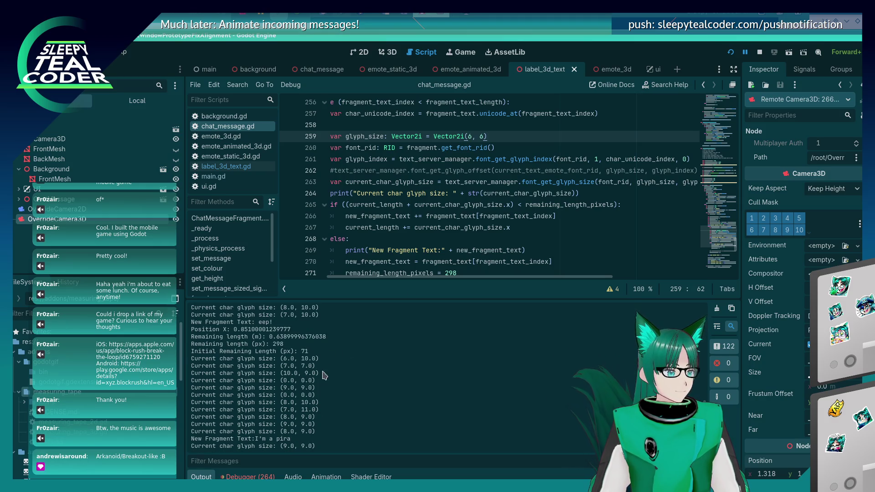
scroll(382, 202, down, 3)
click(383, 202)
scroll(383, 202, up, 3)
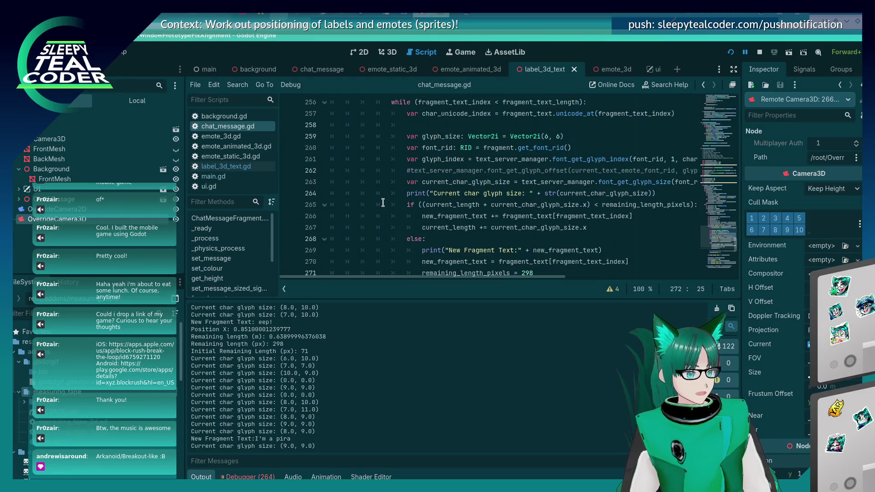
scroll(383, 203, down, 5)
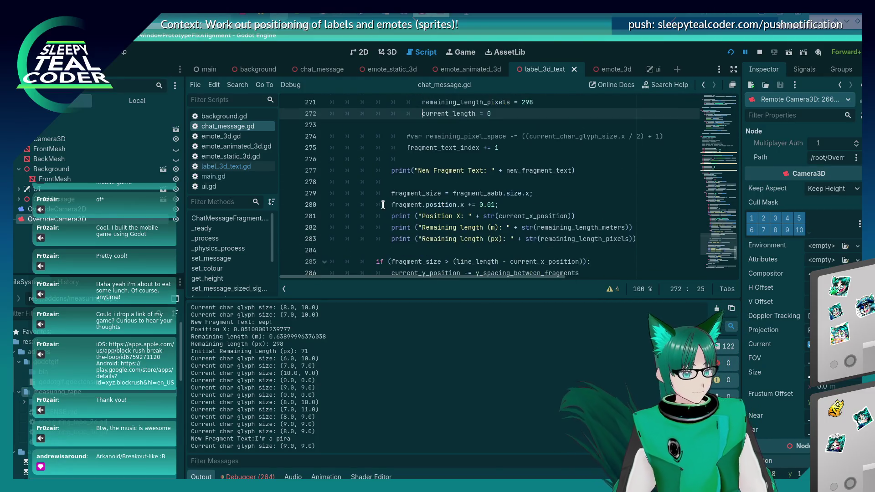
scroll(383, 205, up, 3)
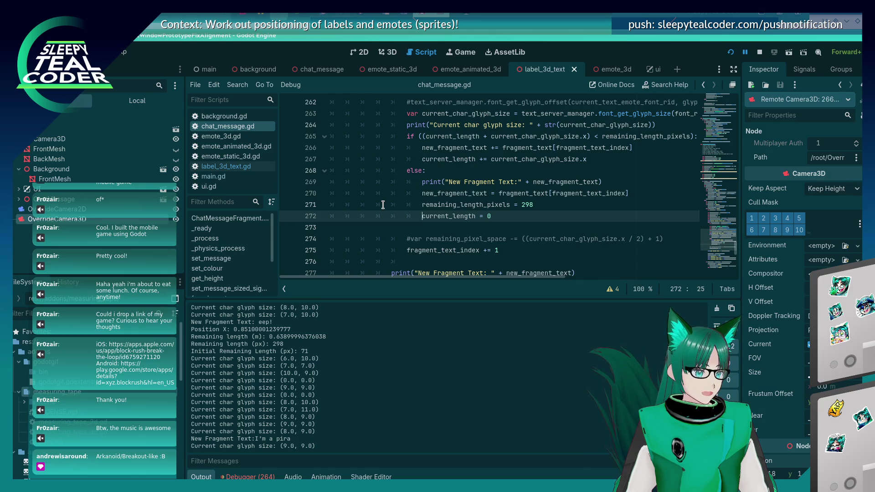
scroll(383, 205, up, 2)
scroll(383, 205, down, 2)
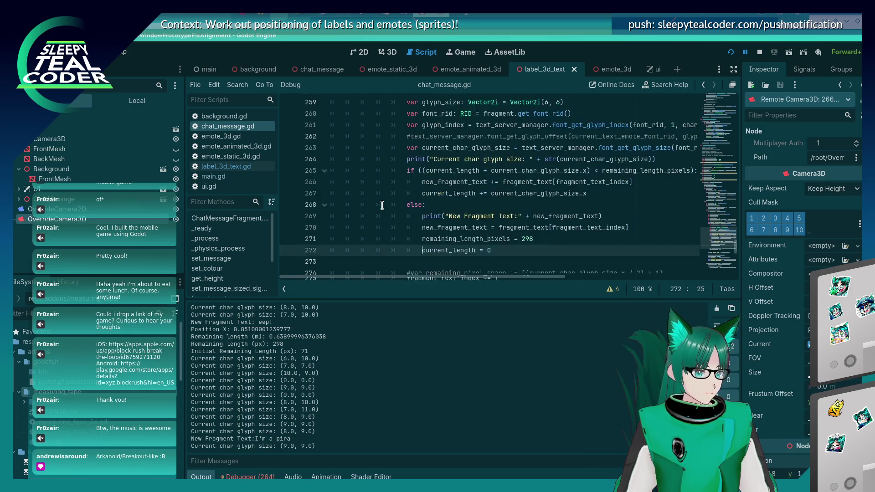
scroll(374, 211, up, 7)
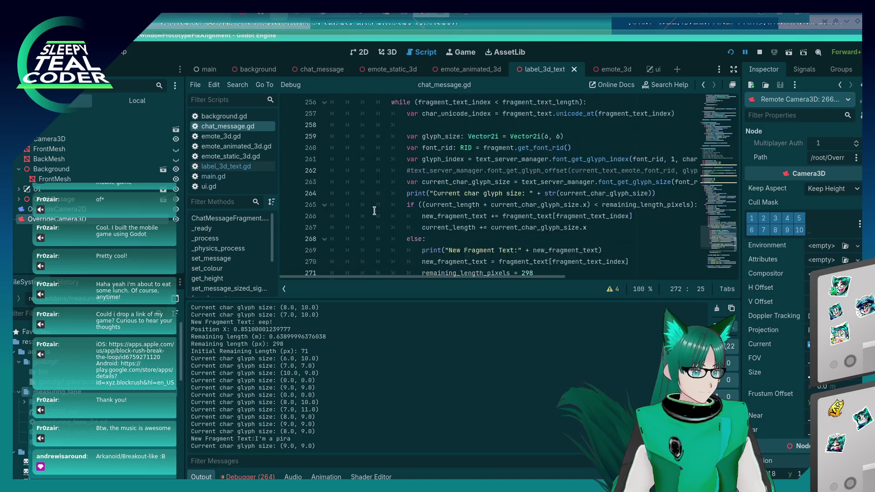
scroll(375, 211, down, 6)
scroll(374, 210, up, 5)
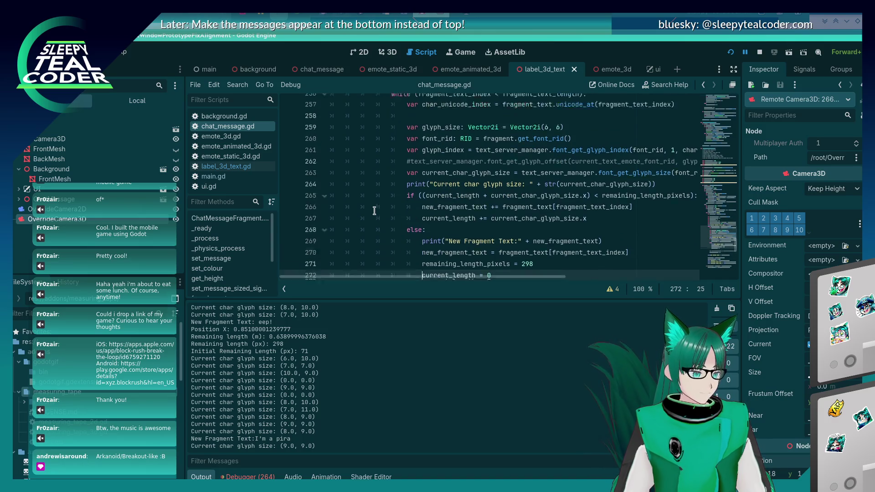
scroll(375, 210, down, 5)
scroll(374, 211, down, 1)
click(541, 220)
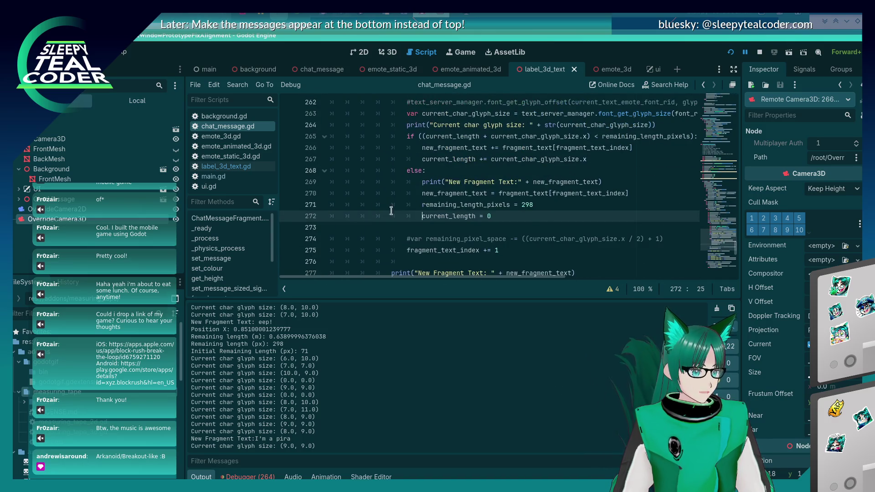
scroll(540, 214, up, 1)
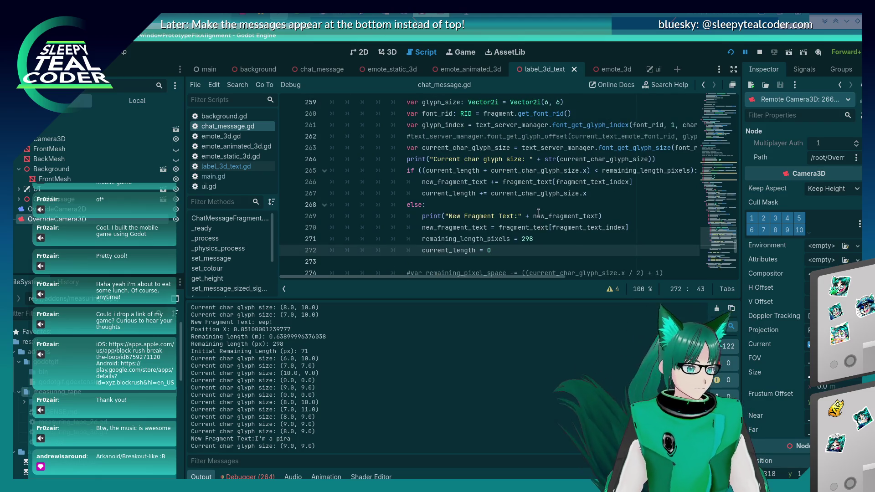
scroll(538, 193, up, 1)
scroll(538, 193, down, 3)
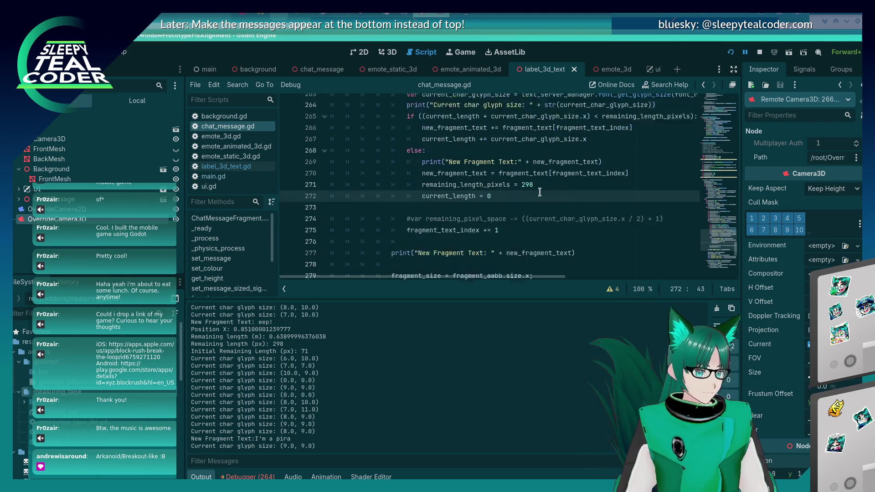
scroll(539, 192, up, 2)
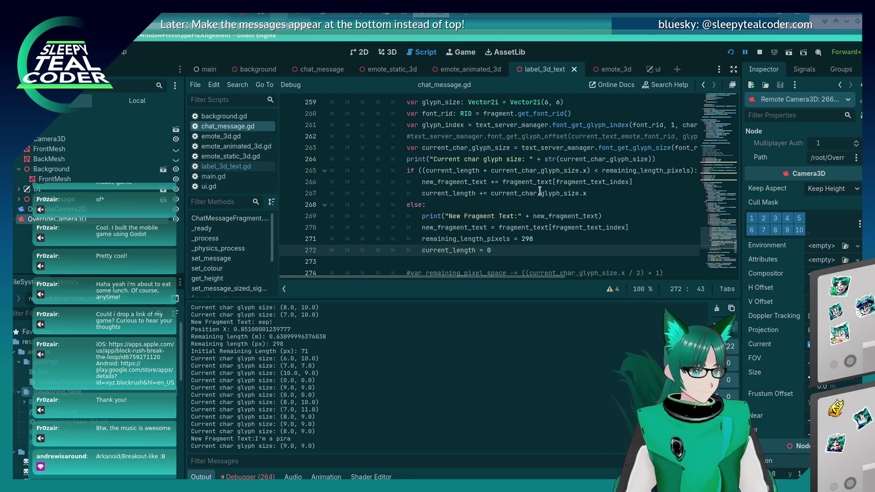
scroll(540, 190, up, 5)
scroll(540, 190, down, 8)
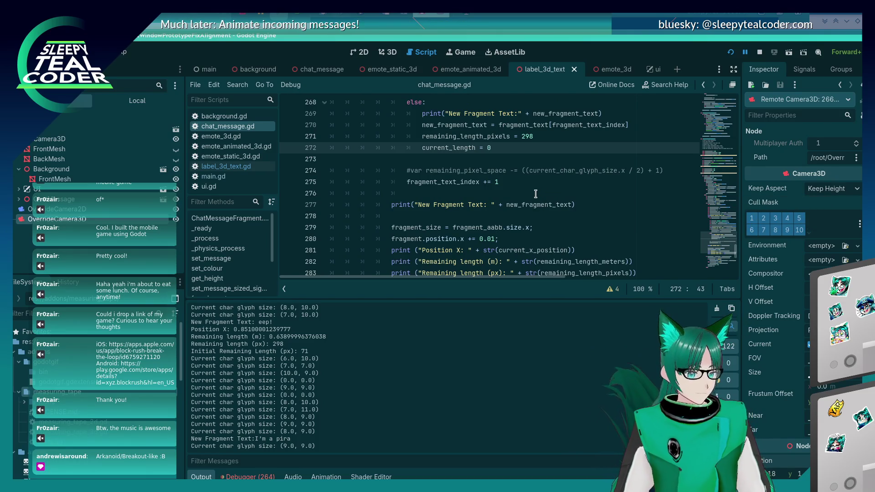
scroll(536, 193, up, 2)
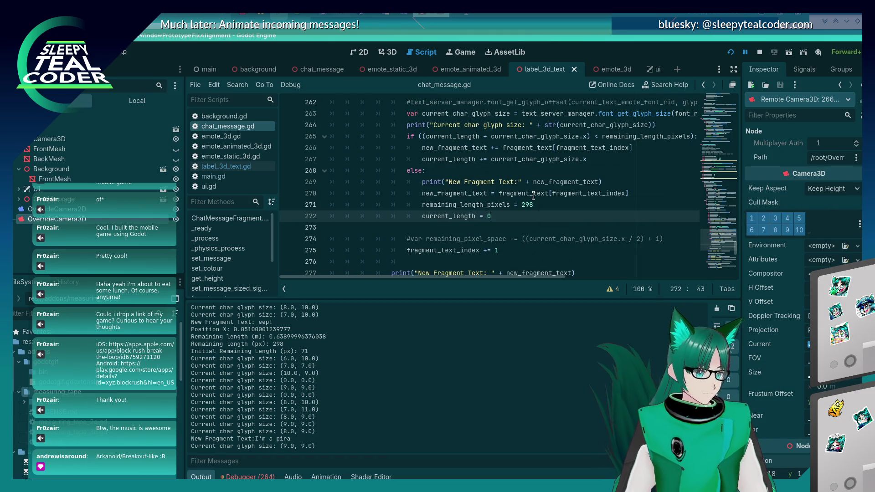
scroll(534, 195, up, 2)
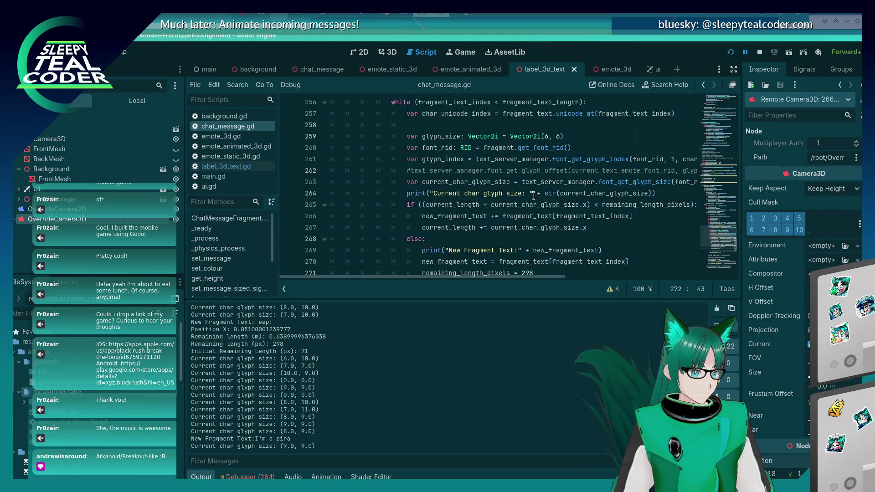
scroll(533, 195, down, 2)
scroll(533, 195, up, 3)
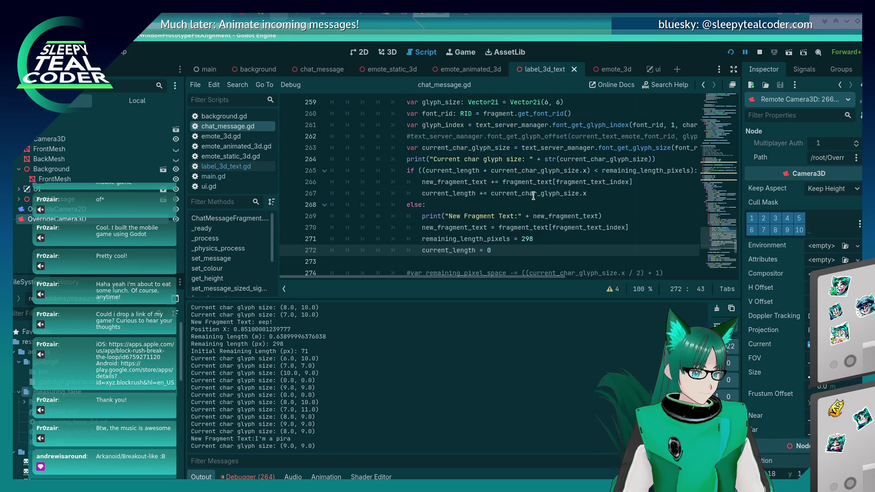
scroll(533, 195, down, 2)
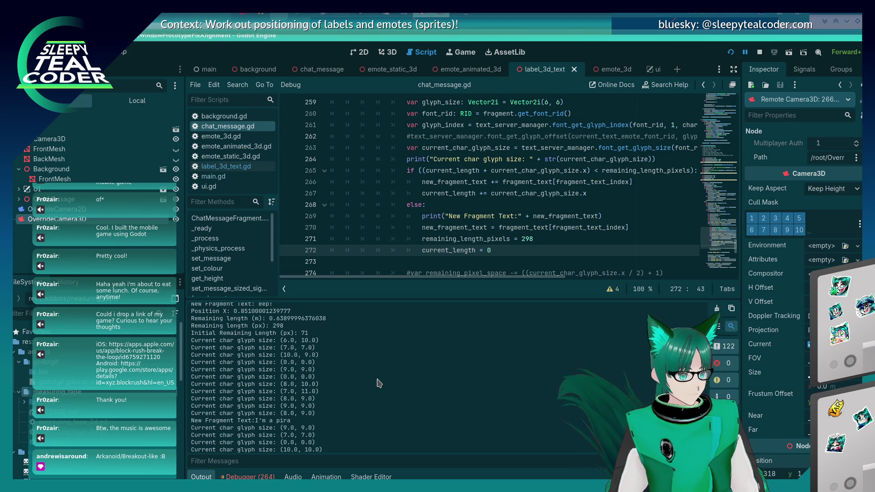
key(alt+Tab)
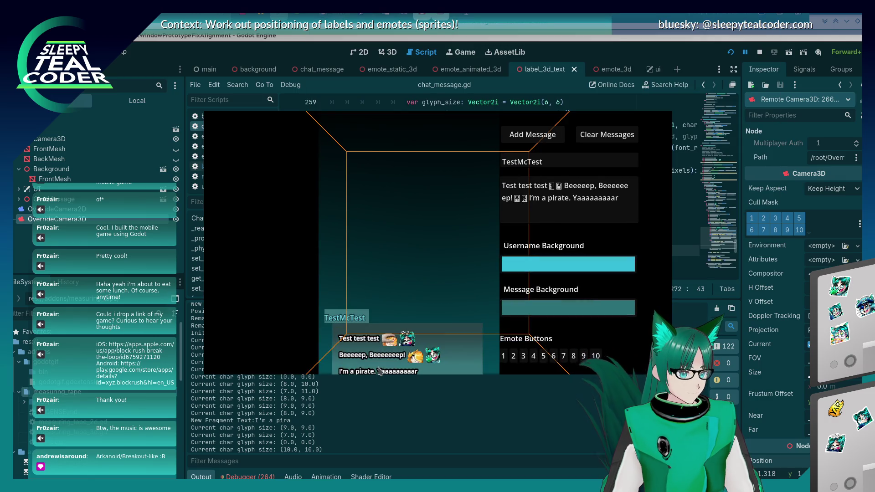
click(501, 226)
click(515, 249)
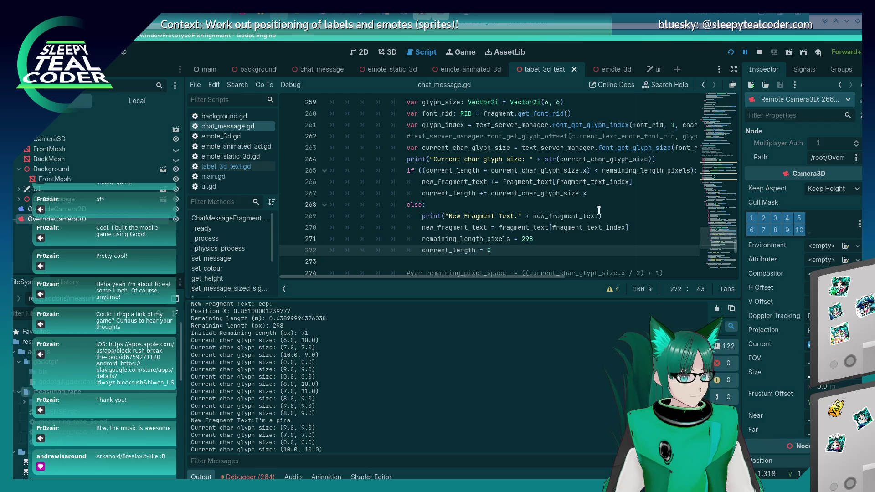
Add 'var new_fragment = label_3d_text.instantiate()' on a new line after line 272
key(Return)
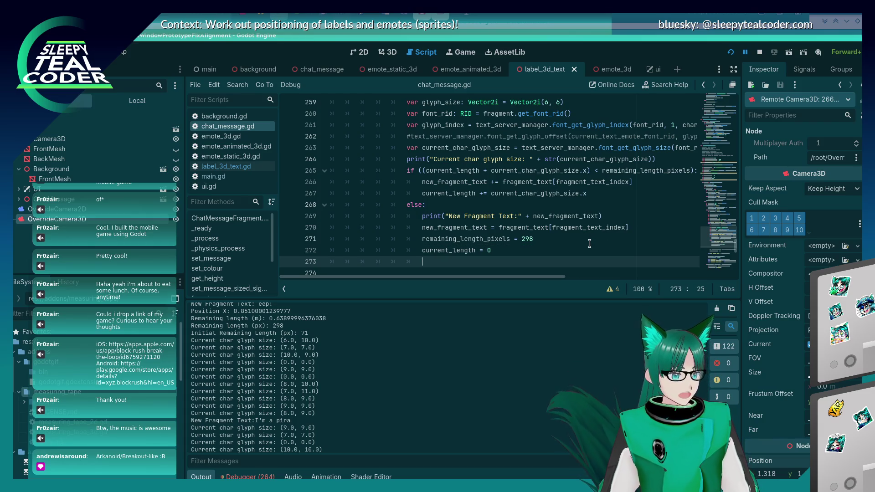
text(var new_fragment_)
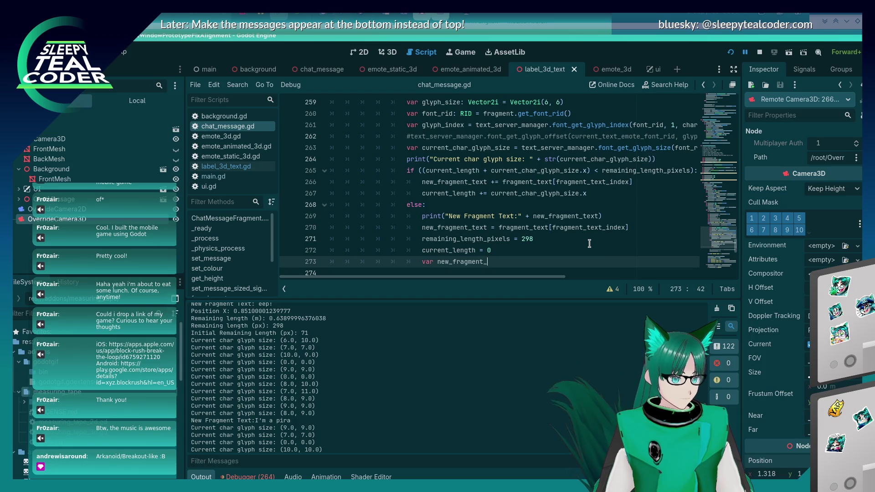
key(Up)
key(Up)
key(Up)
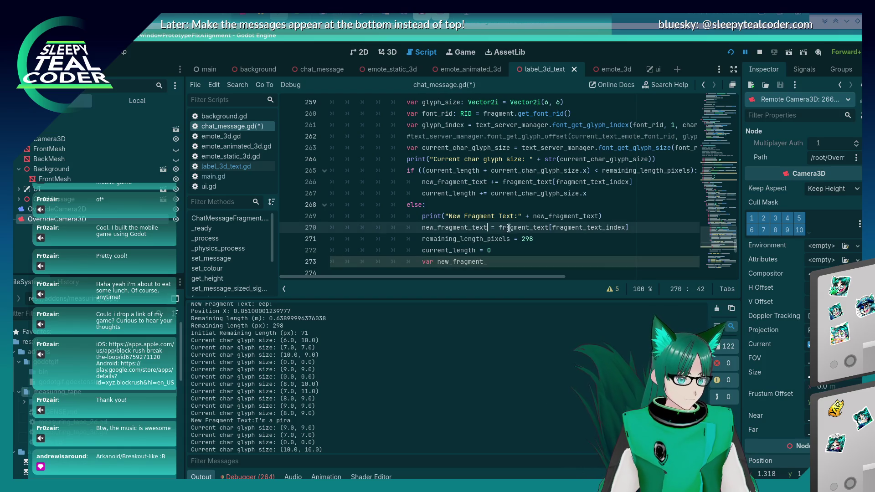
key(Left)
key(Left)
key(Left)
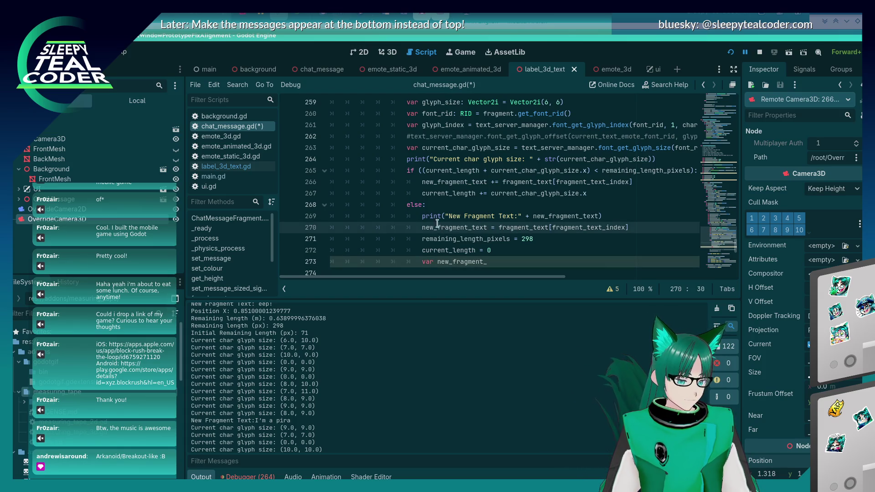
click(529, 265)
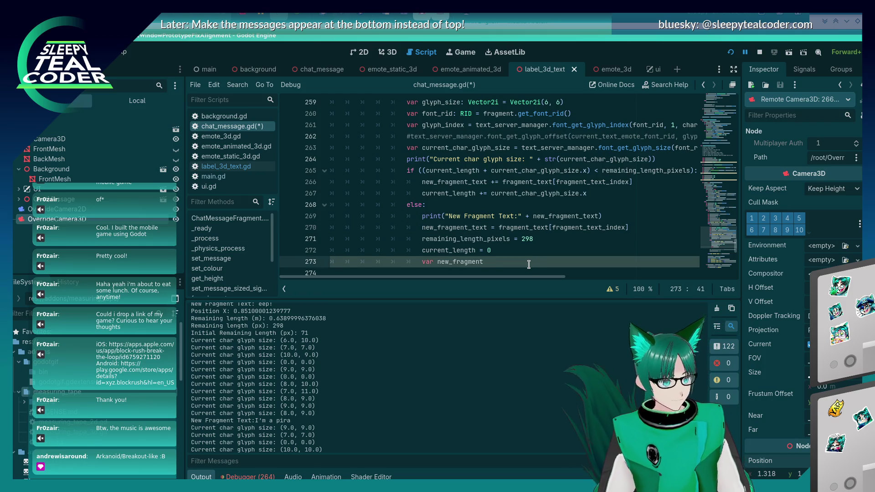
key(BackSpace)
key(BackSpace)
key(BackSpace)
text(fragment)
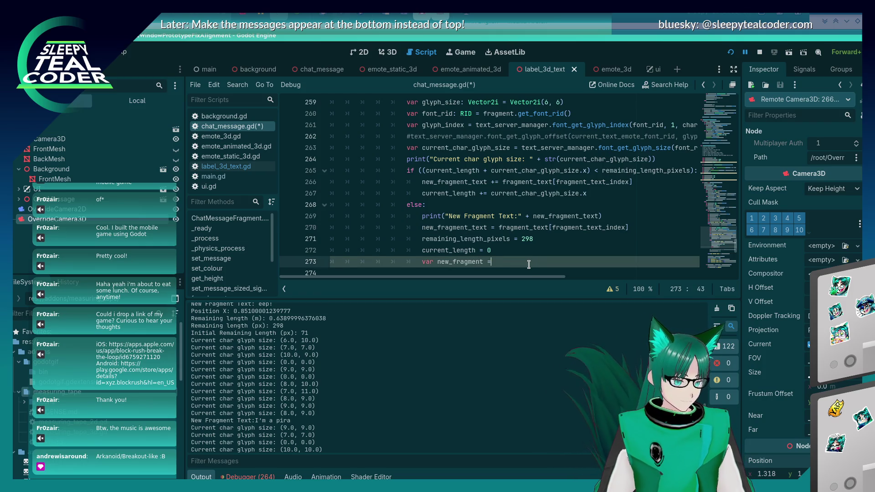
text( = )
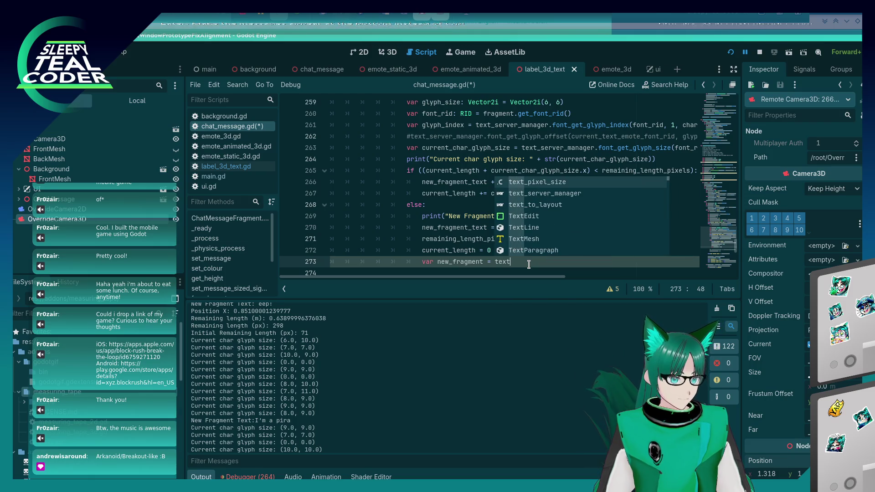
text(label_3d_text.ini)
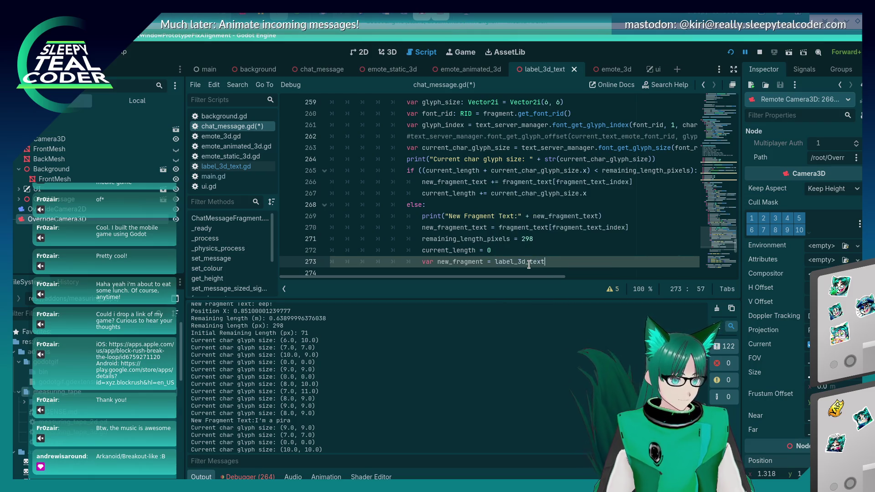
key(Return)
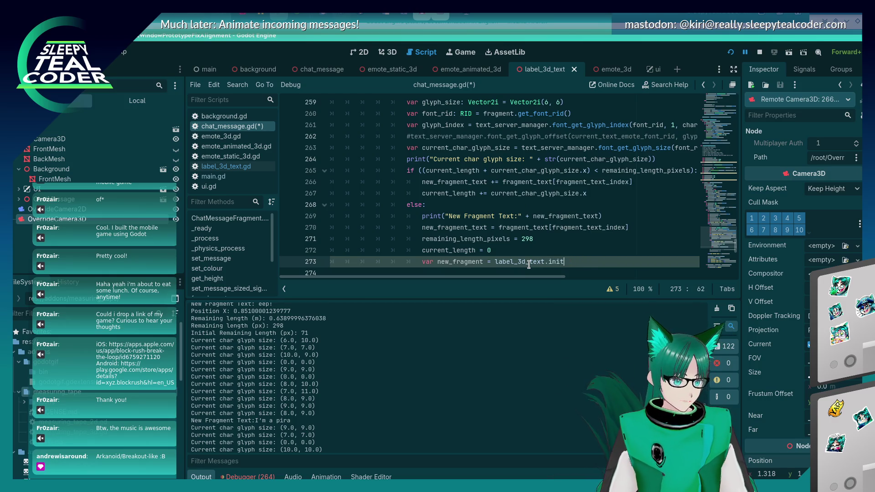
key(BackSpace)
key(BackSpace)
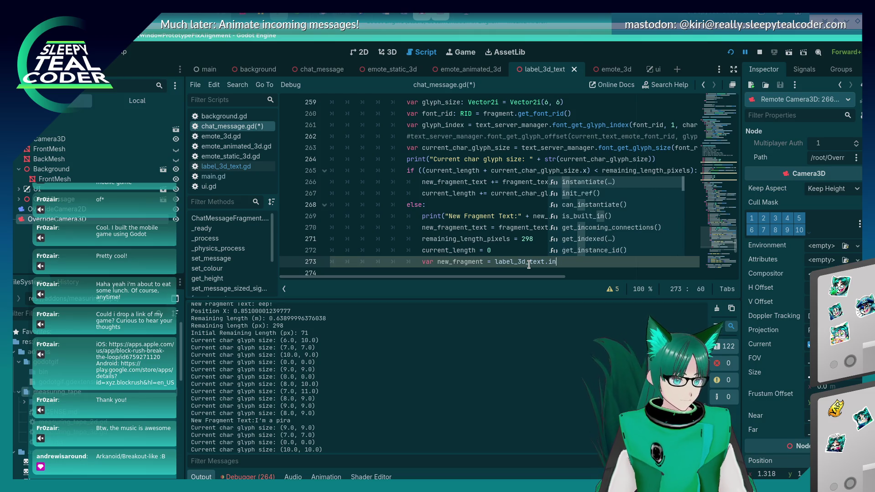
key(Return)
key(Return)
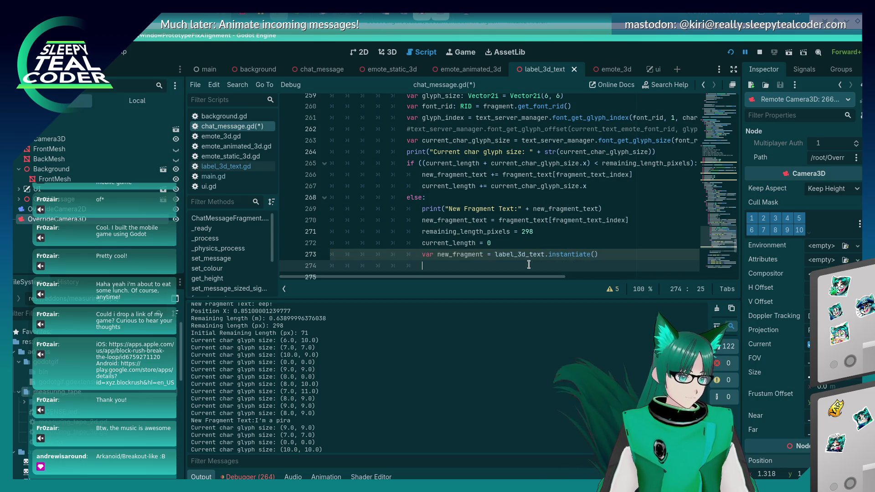
Call new_fragment.set_text(new_fragment_text) on line 274 and start line 275
text(new_fragment.set)
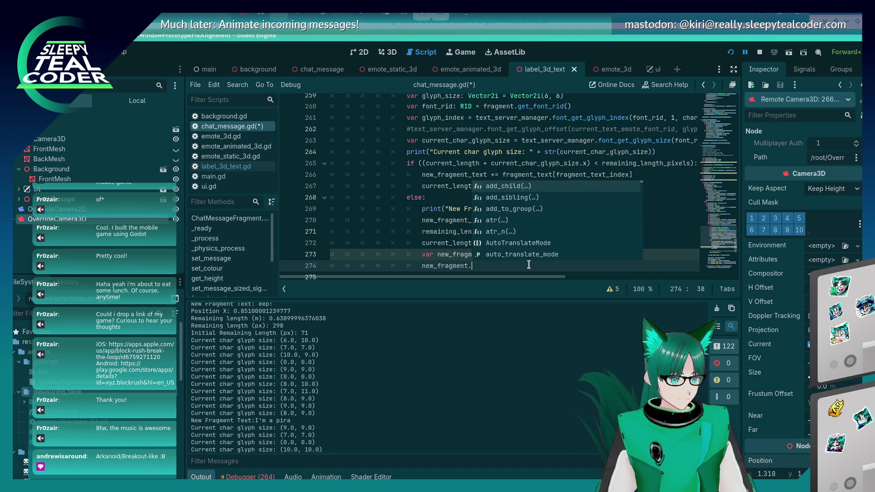
text(_text)
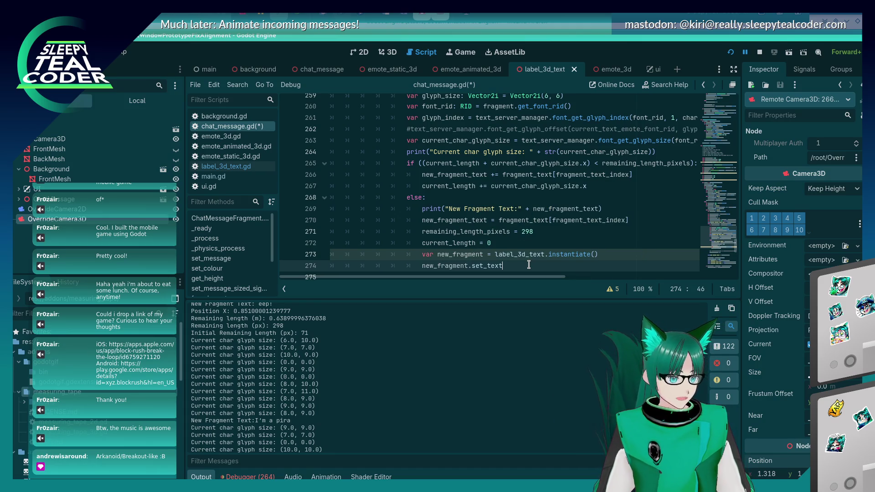
text(()
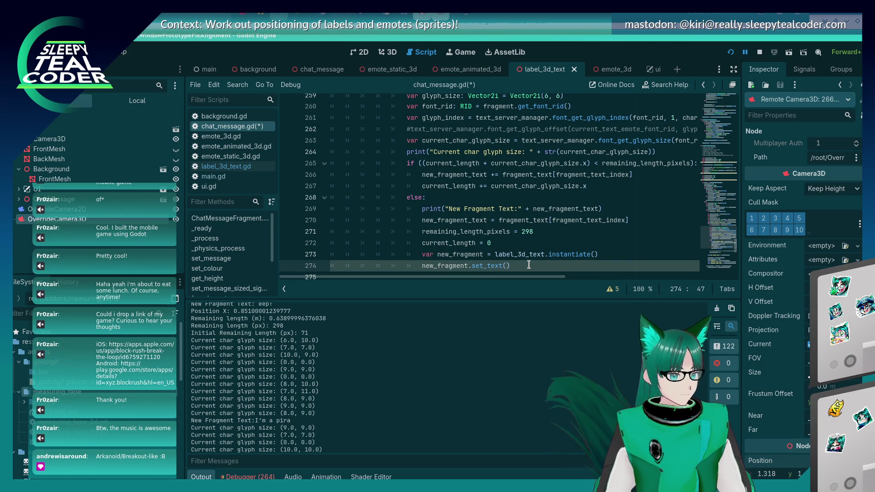
text(new_fragment)
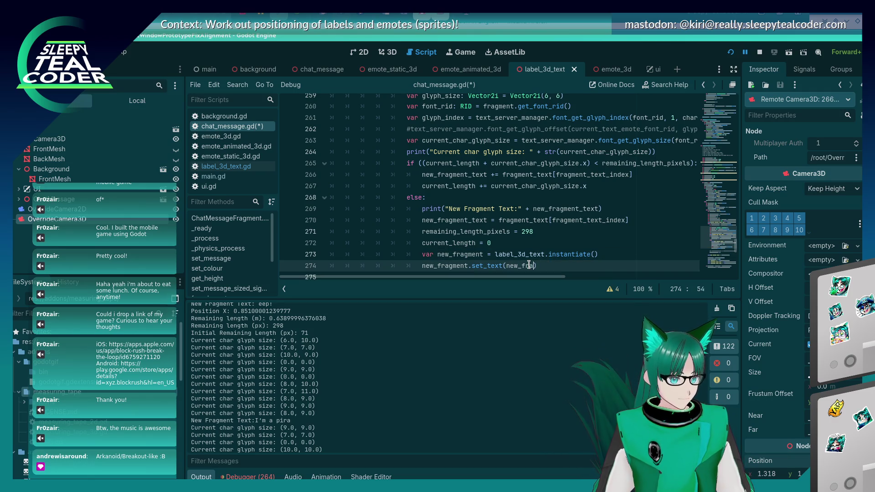
text(_text)
key(Return)
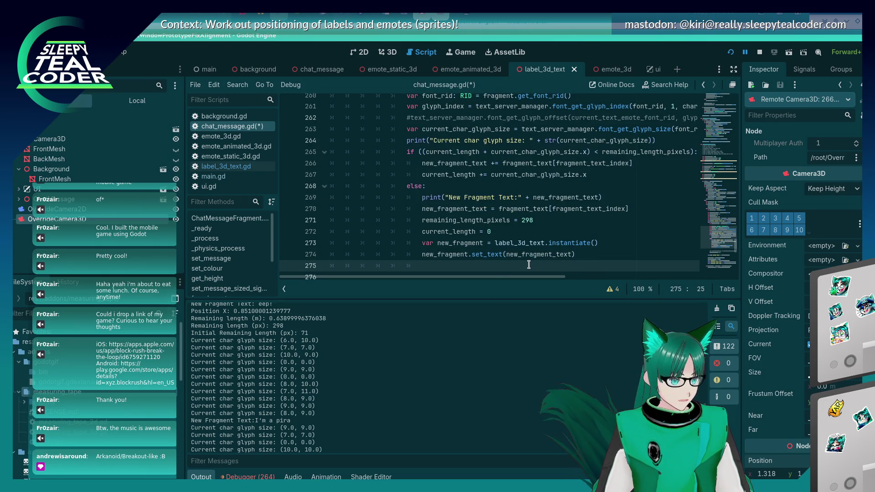
scroll(529, 265, up, 2)
Declare 'var multiple_fragments_needed = false' below the remaining-length print line and save
scroll(456, 219, up, 1)
click(460, 174)
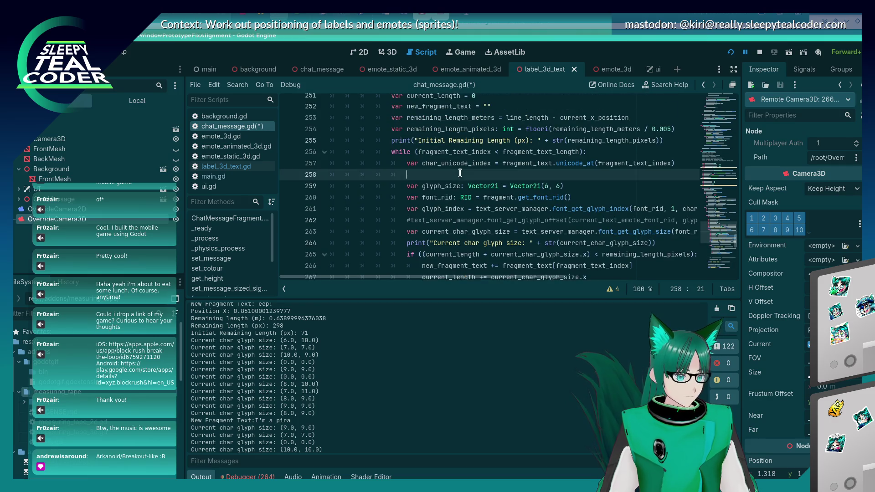
click(659, 142)
key(Return)
text(var)
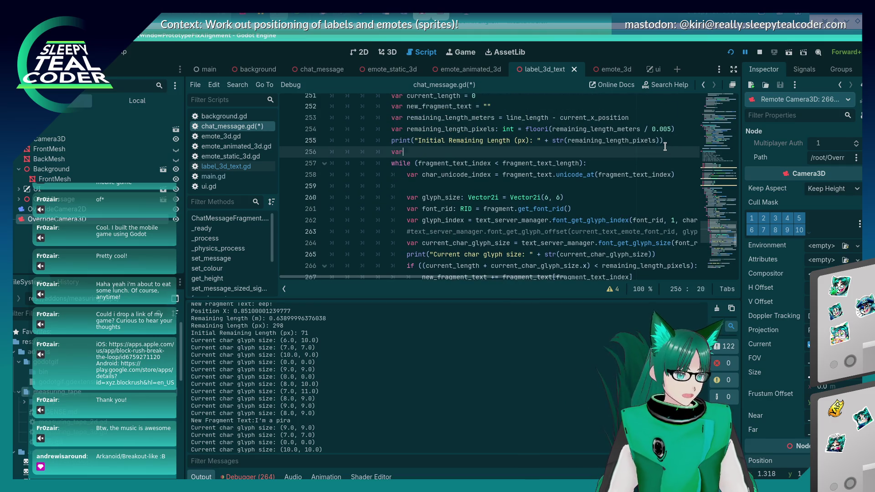
text( multiple_fr)
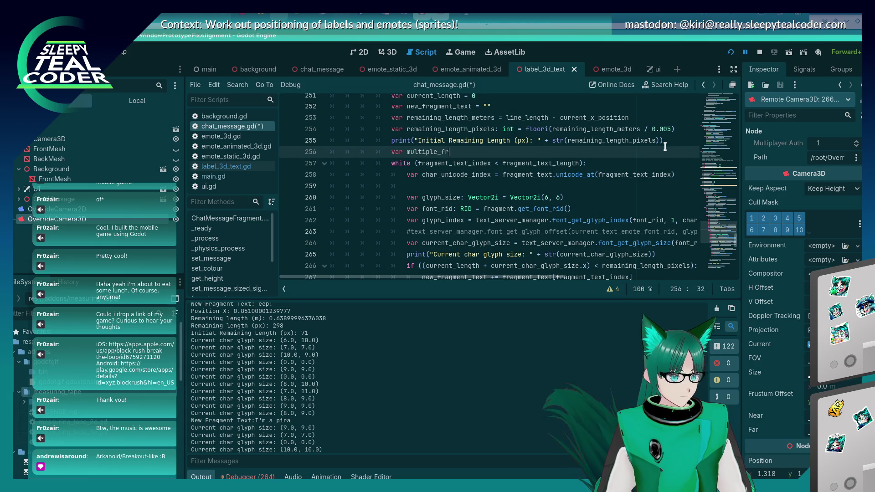
text(agments_needed = false)
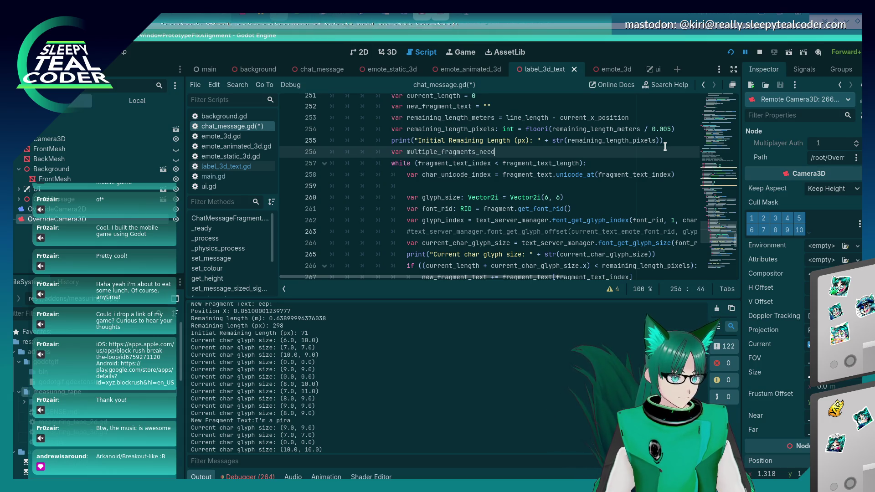
key(ctrl+s)
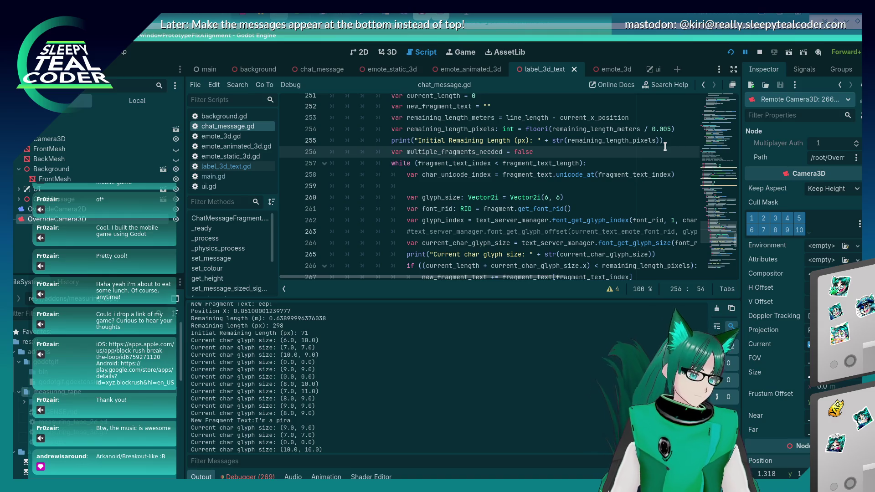
Set multiple_fragments_needed to true in the fits branch and save
click(491, 151)
double_click(490, 152)
key(ctrl+c)
scroll(533, 251, down, 3)
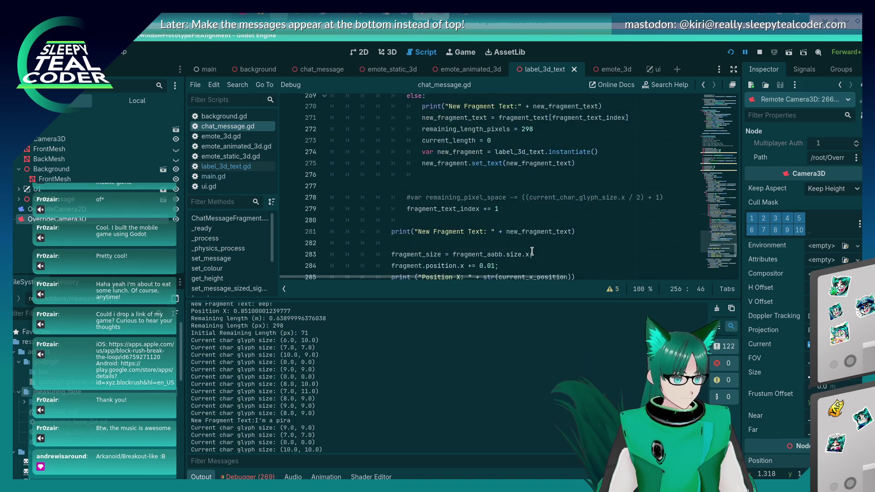
scroll(533, 251, down, 2)
scroll(534, 251, up, 1)
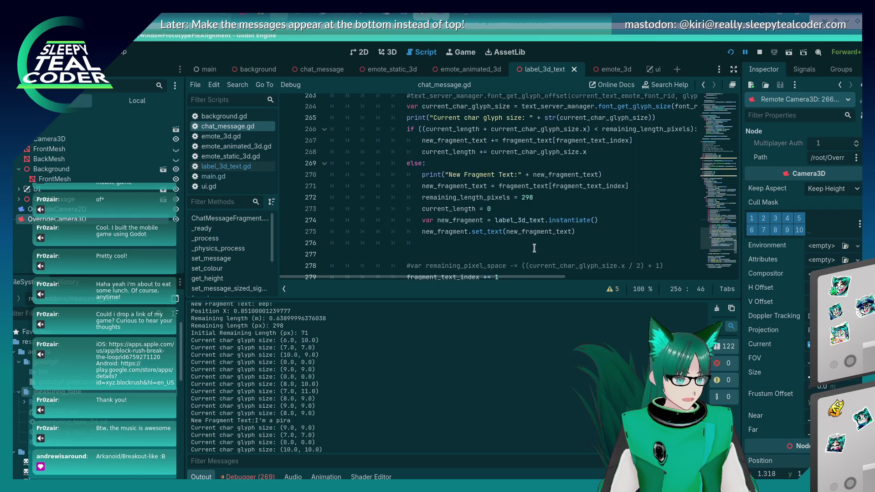
click(606, 155)
key(Return)
key(ctrl+v)
text(tr)
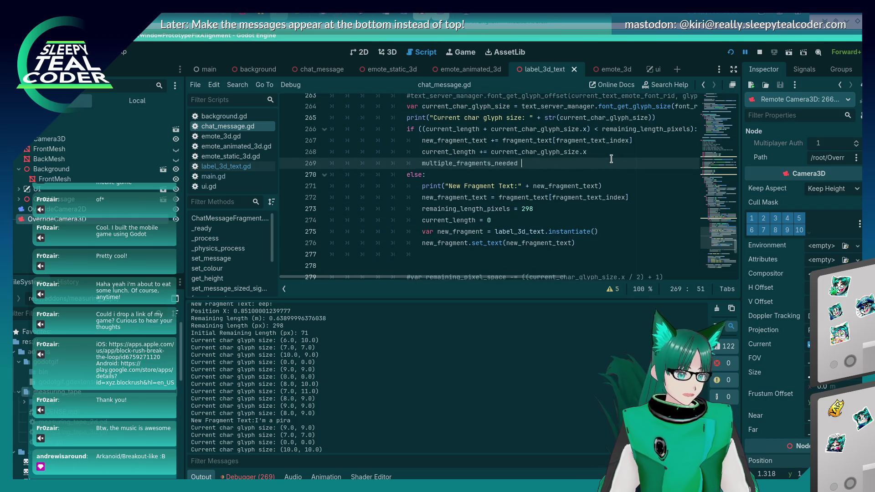
text(ue)
key(ctrl+s)
Clear the flag assignment on line 269 and return to the flag declaration
scroll(515, 195, up, 3)
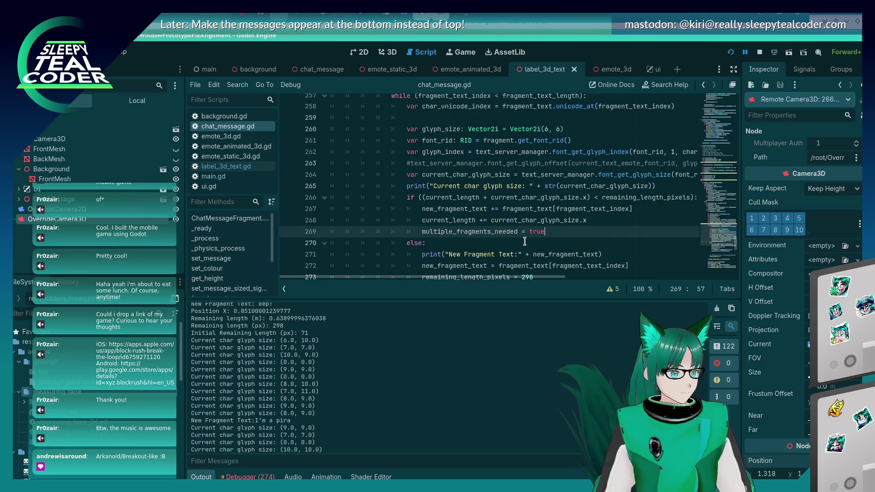
scroll(515, 195, down, 2)
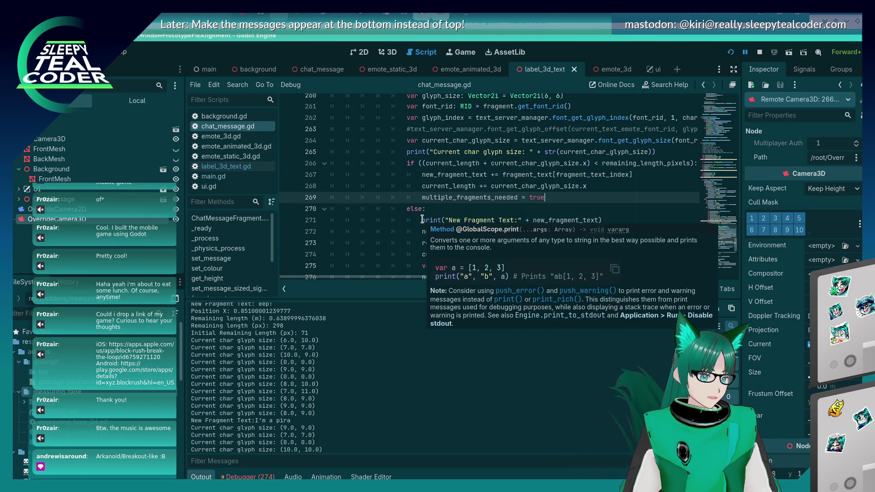
scroll(415, 222, down, 3)
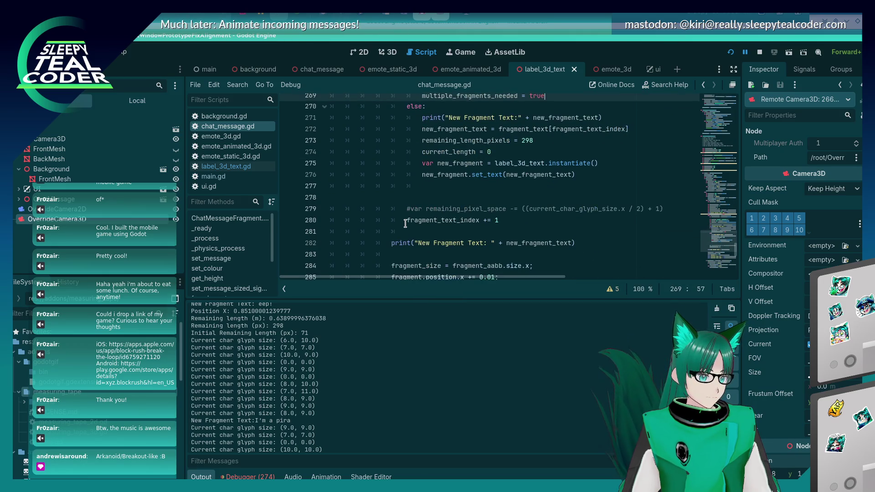
scroll(405, 223, up, 2)
scroll(406, 223, up, 2)
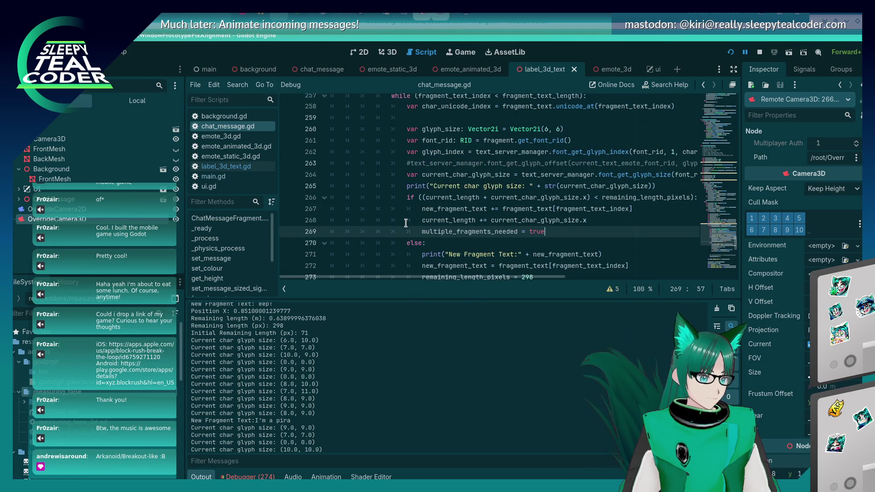
key(Home)
scroll(501, 219, up, 4)
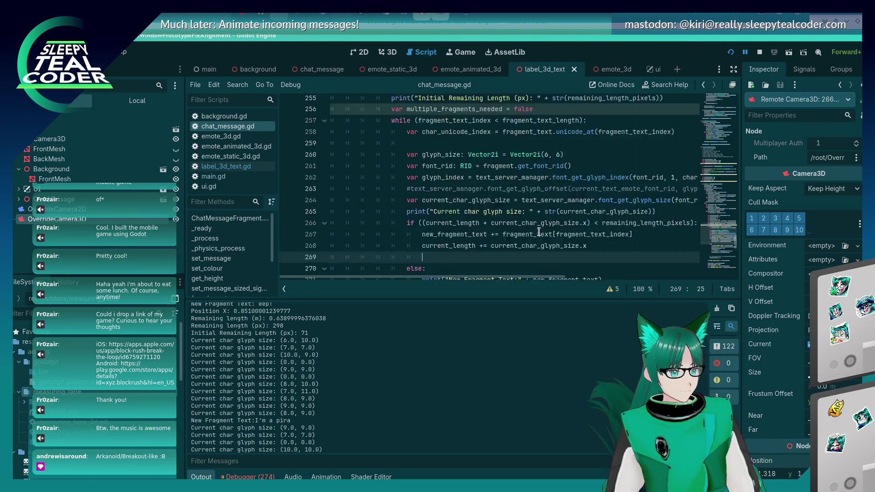
click(570, 218)
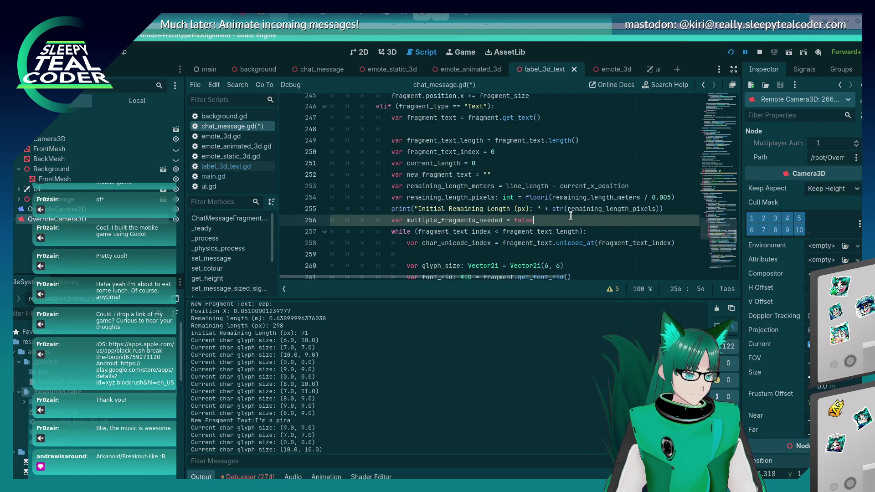
Declare 'var new_fragment_count = 0' below the flag declaration and save
key(Return)
text(var )
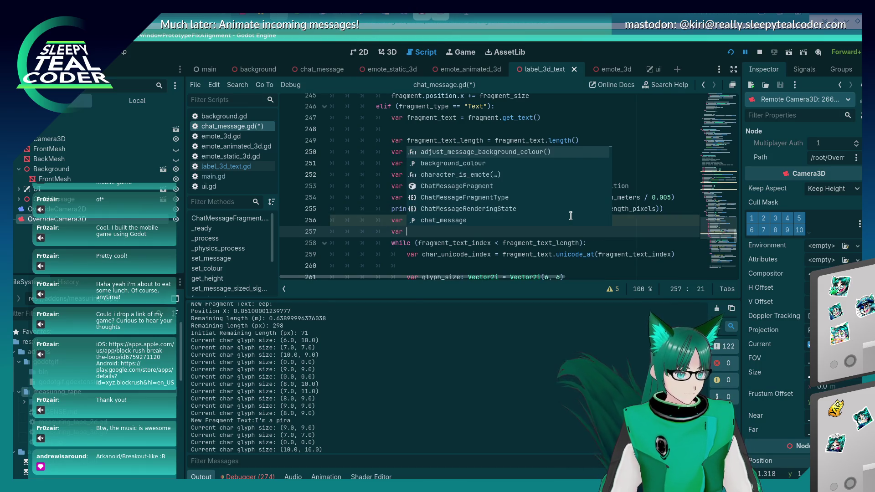
text(fragment)
key(BackSpace)
key(BackSpace)
key(BackSpace)
text(fragment_count = 0)
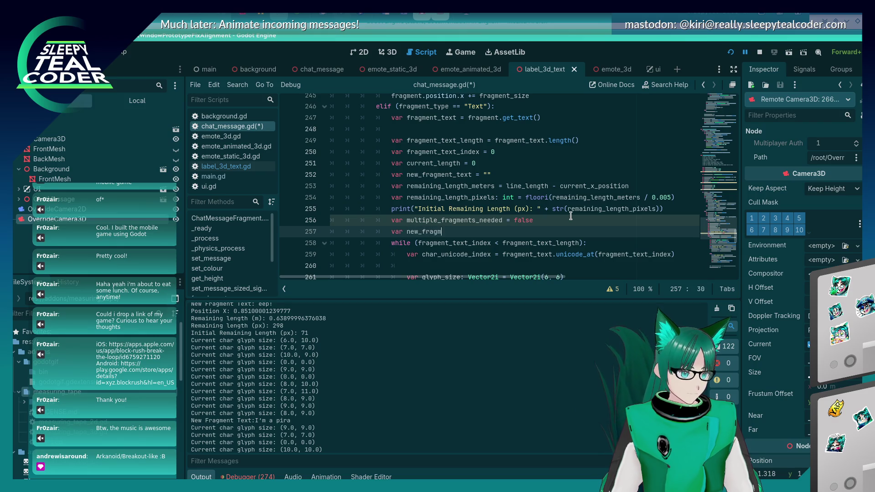
key(ctrl+s)
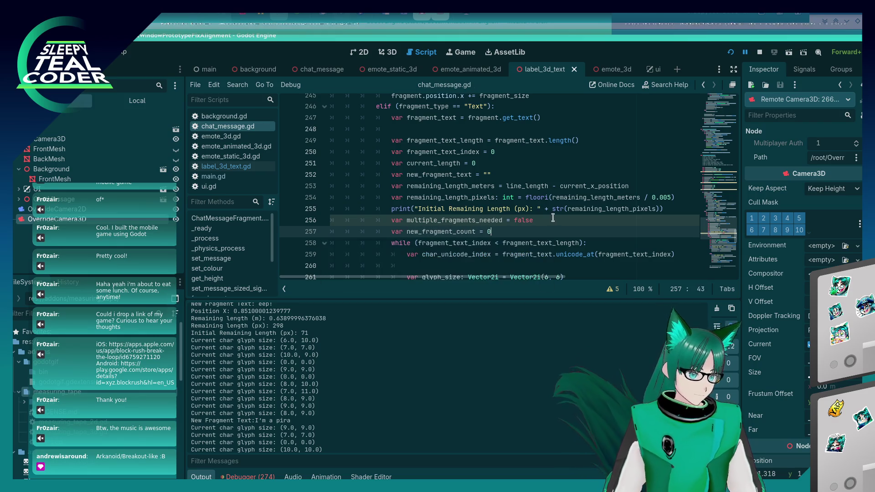
Add 'new_fragment_count += 1' after the set_text call in the else branch
double_click(441, 232)
key(ctrl+c)
scroll(524, 210, down, 2)
scroll(524, 211, down, 5)
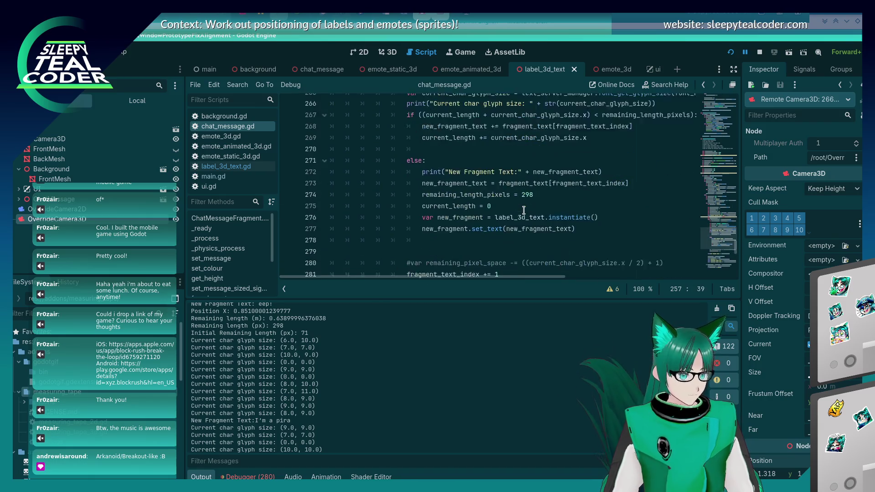
click(598, 220)
key(Return)
key(ctrl+v)
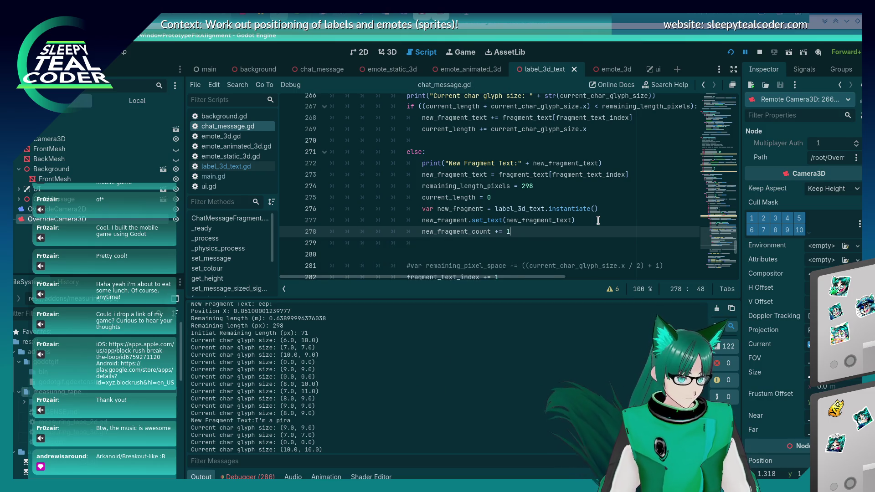
scroll(458, 191, up, 4)
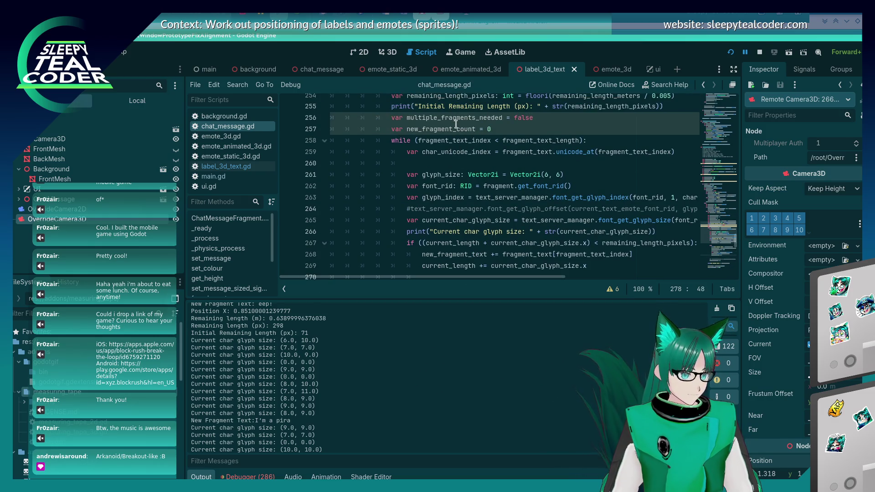
click(455, 122)
scroll(491, 225, down, 6)
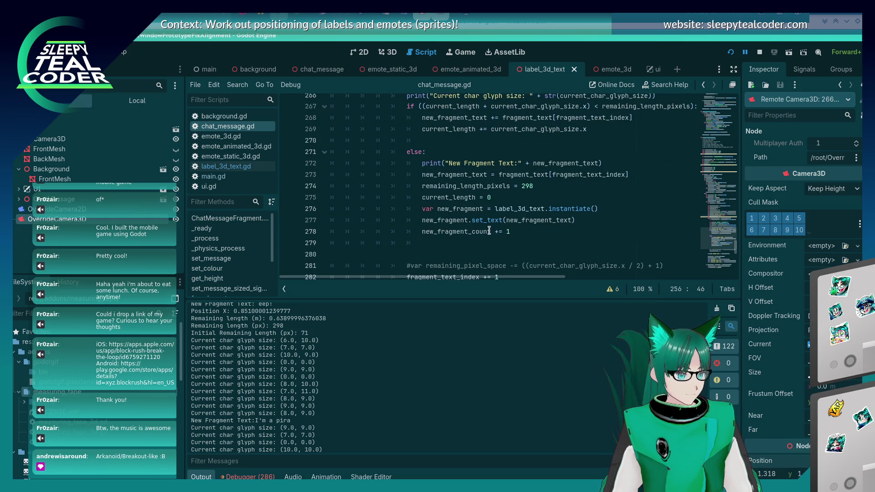
click(537, 210)
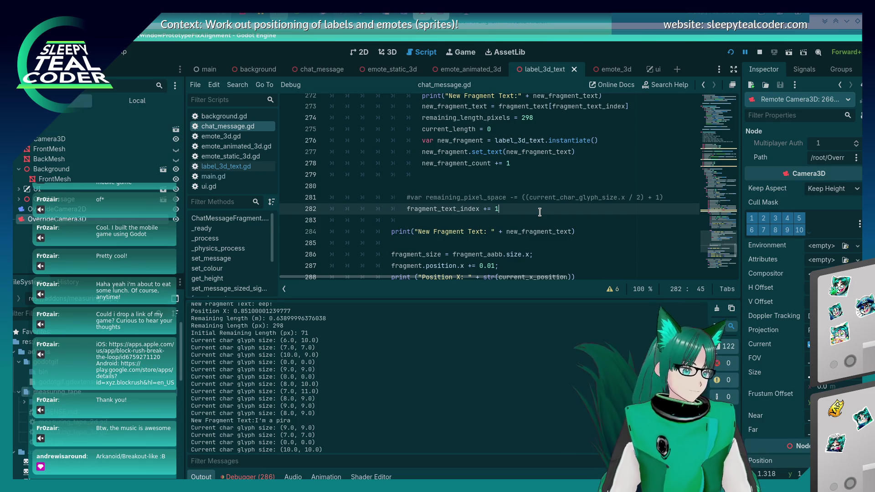
scroll(534, 219, up, 2)
click(523, 222)
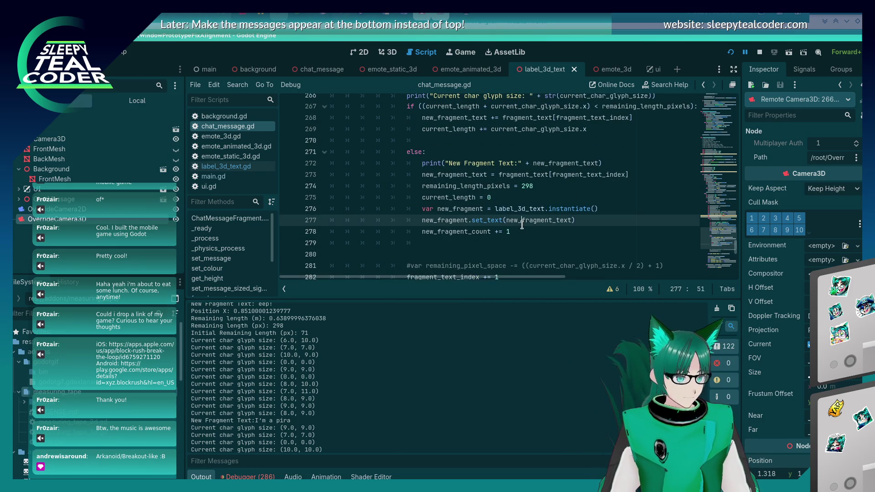
click(525, 226)
Add generated_message_fragments.insert(fragment_index, new_fragment) on line 279
key(Return)
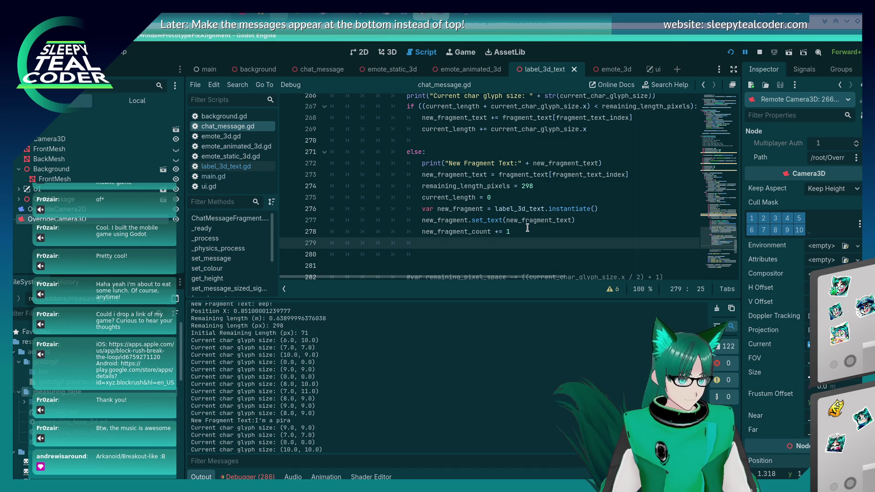
text(gen)
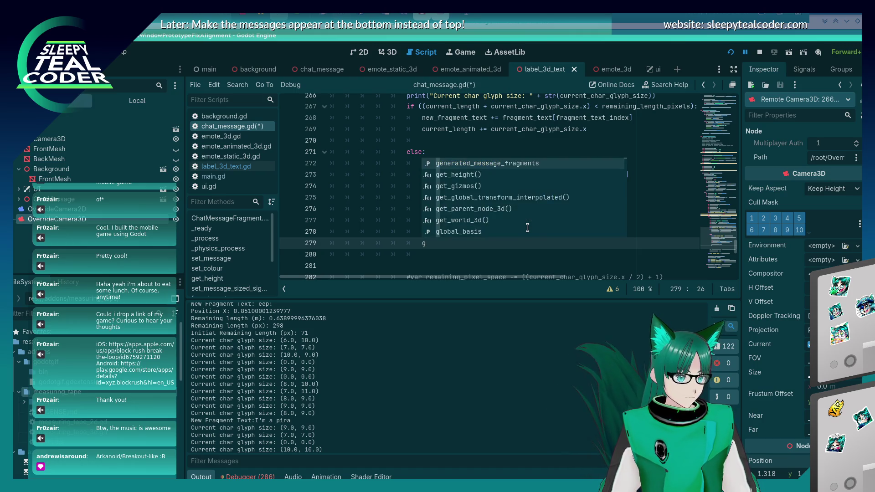
key(Return)
text(.insert)
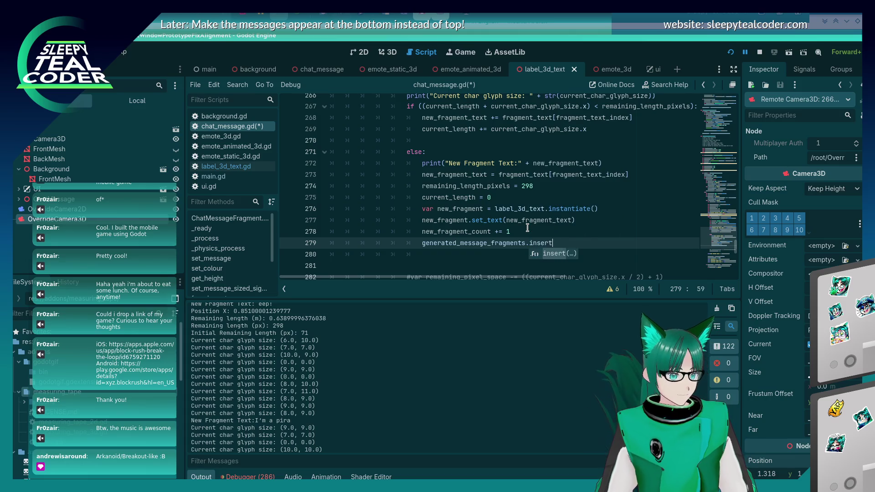
key(Return)
text(fragmen)
text(t_index)
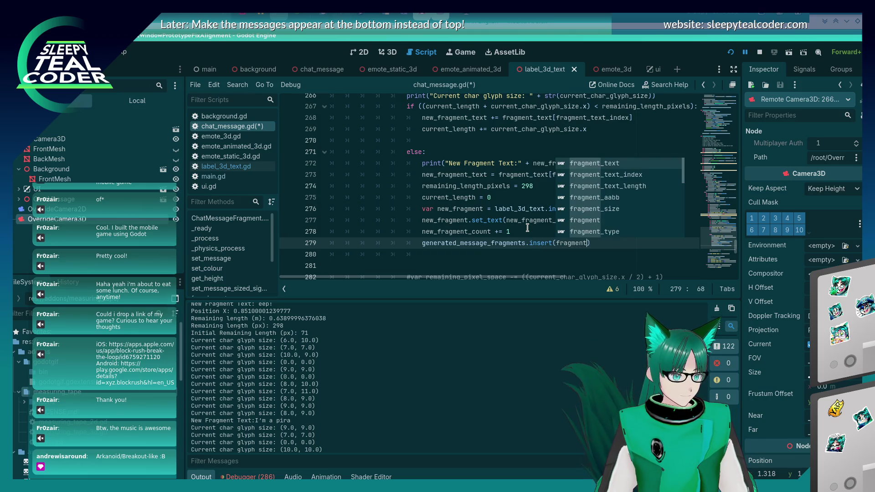
text(, n)
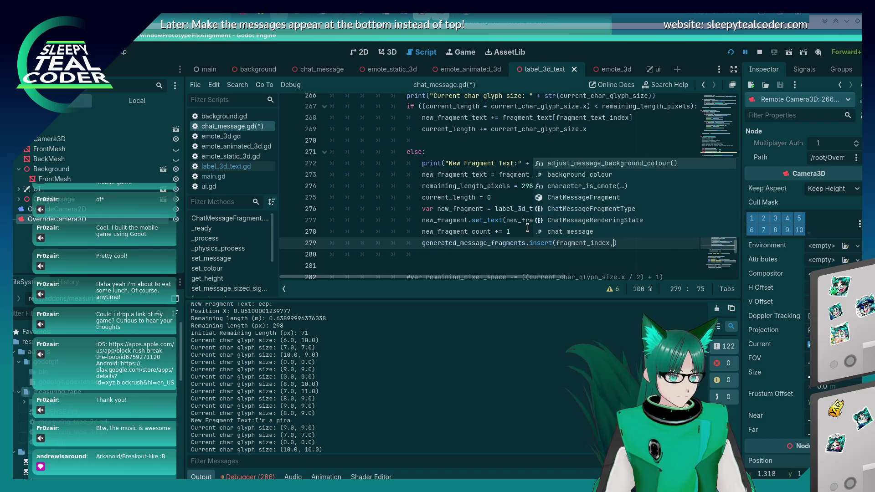
text(ew_fragment)
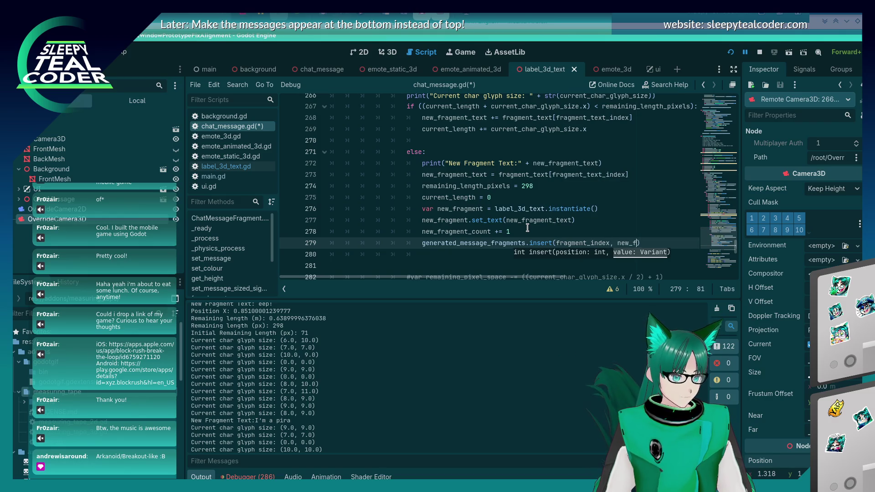
key(Home)
key(End)
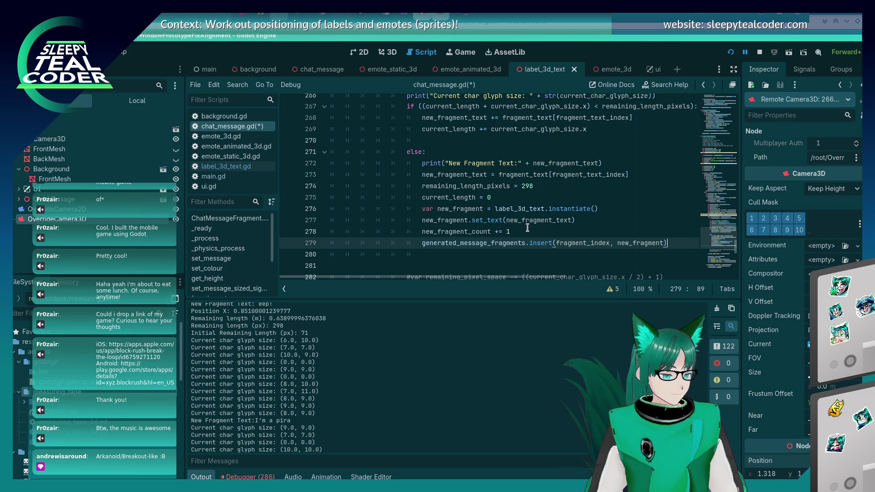
Review the script and select the fragment-creation lines 277 to 279
scroll(527, 228, down, 3)
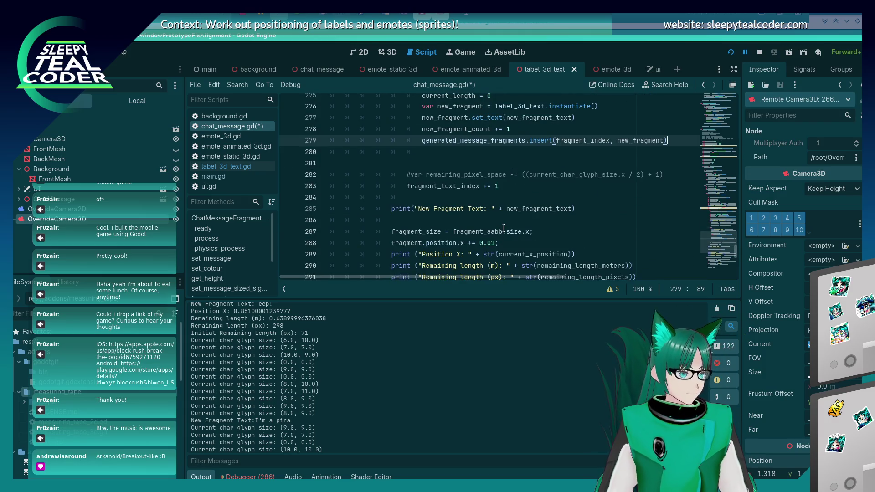
scroll(503, 228, up, 2)
scroll(503, 228, down, 3)
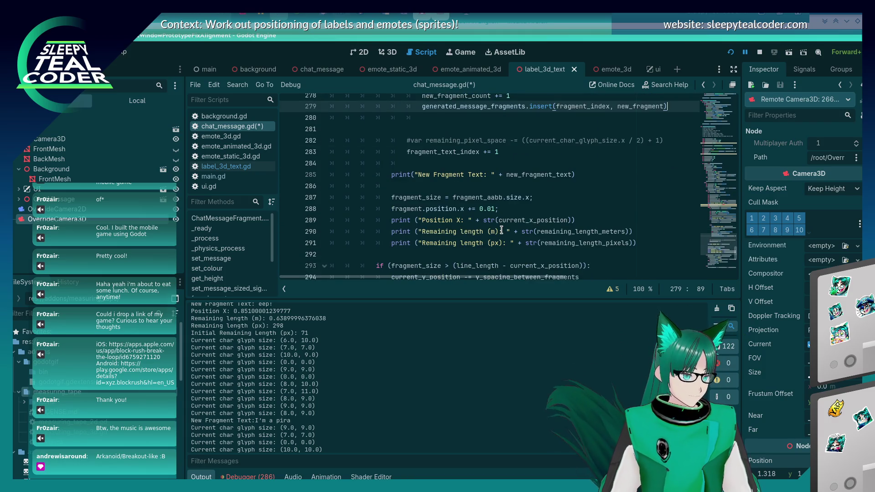
scroll(502, 230, up, 2)
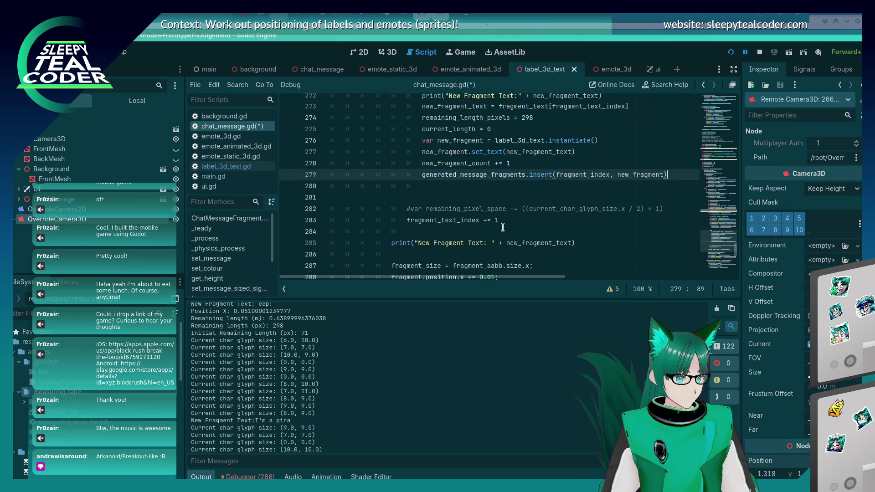
drag(682, 177, 288, 149)
key(ctrl+c)
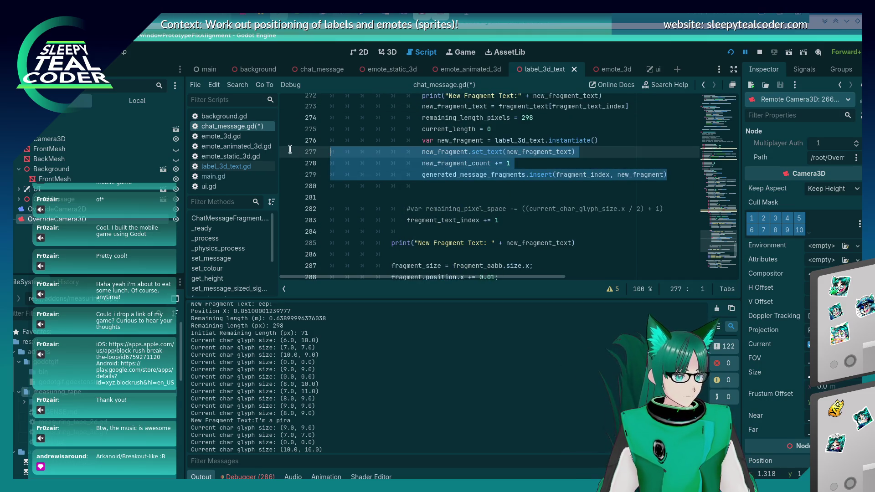
Paste the three fragment-creation lines after line 285, outdent them, and save
click(589, 243)
key(Return)
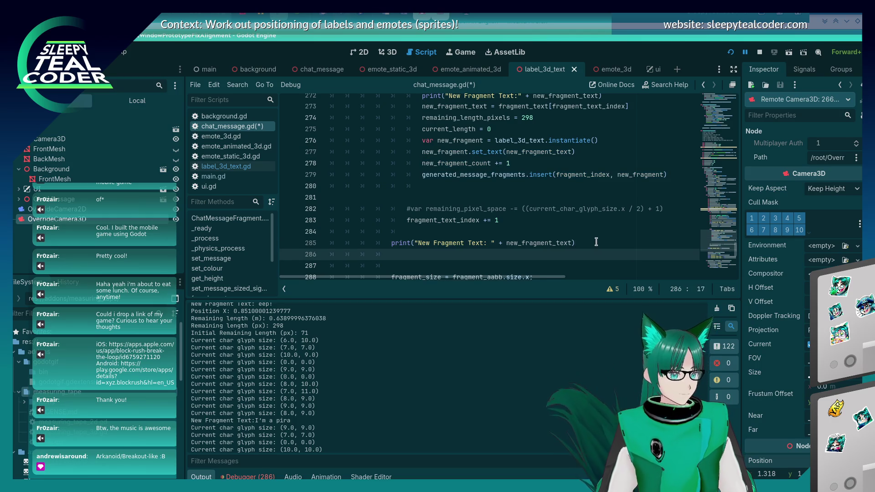
key(ctrl+v)
key(ctrl+s)
key(shift+Tab)
key(shift+Tab)
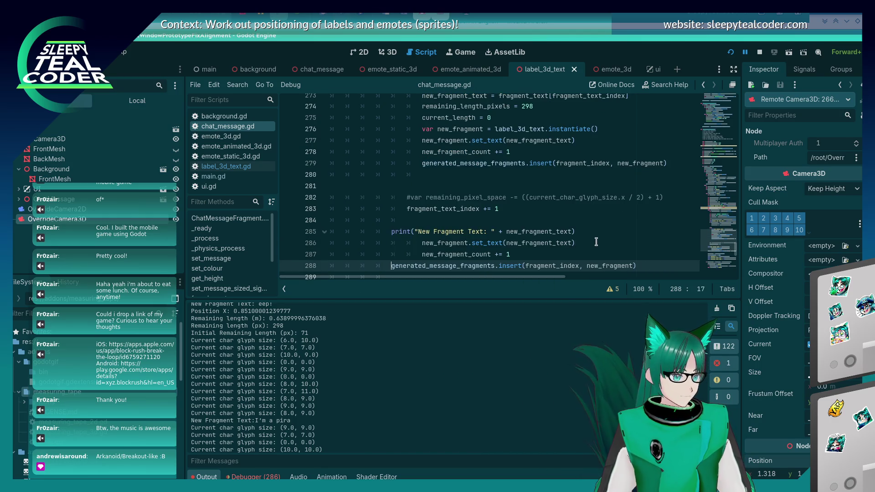
key(Up)
key(shift+Tab)
key(shift+Tab)
key(Up)
key(shift+Tab)
key(shift+Tab)
key(Down)
key(Down)
key(Down)
key(Return)
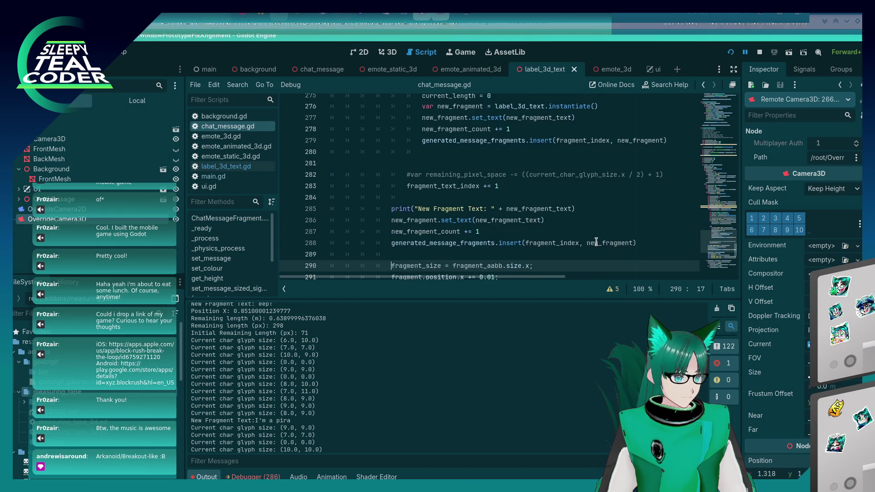
key(Up)
key(Up)
key(Up)
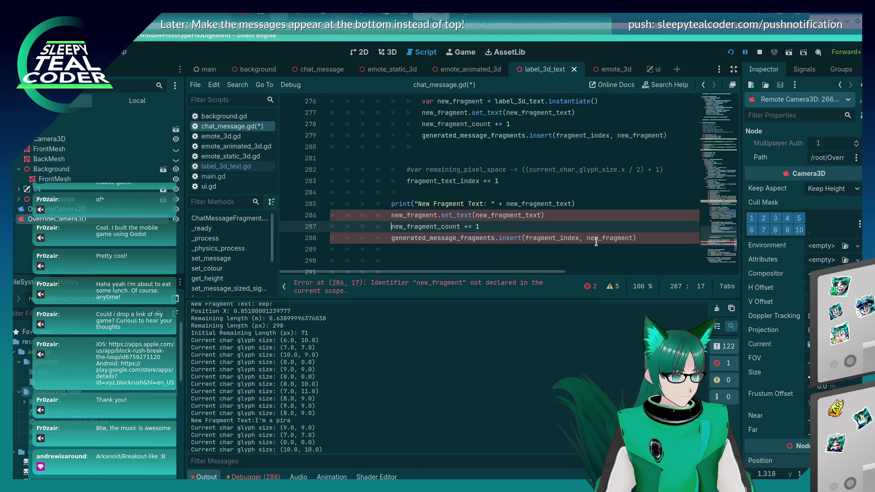
Copy the var new_fragment declaration onto line 286 above the pasted block and save
scroll(429, 166, up, 2)
scroll(429, 165, down, 2)
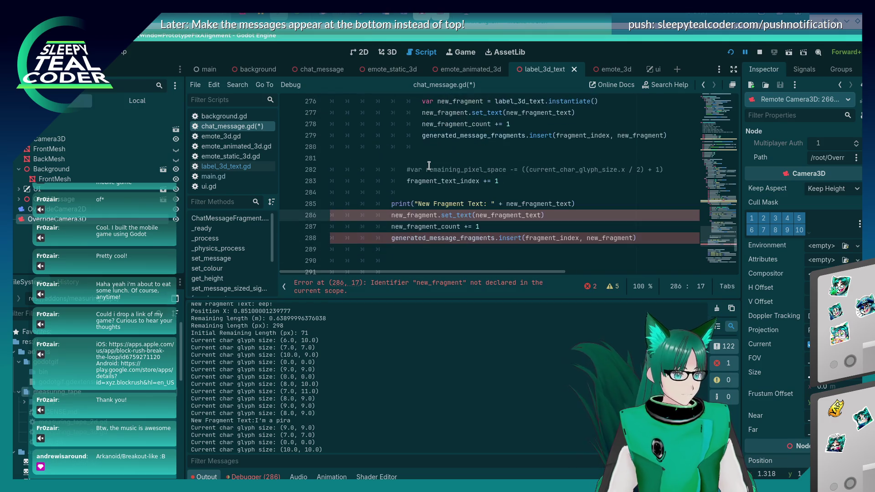
scroll(429, 165, up, 1)
click(631, 136)
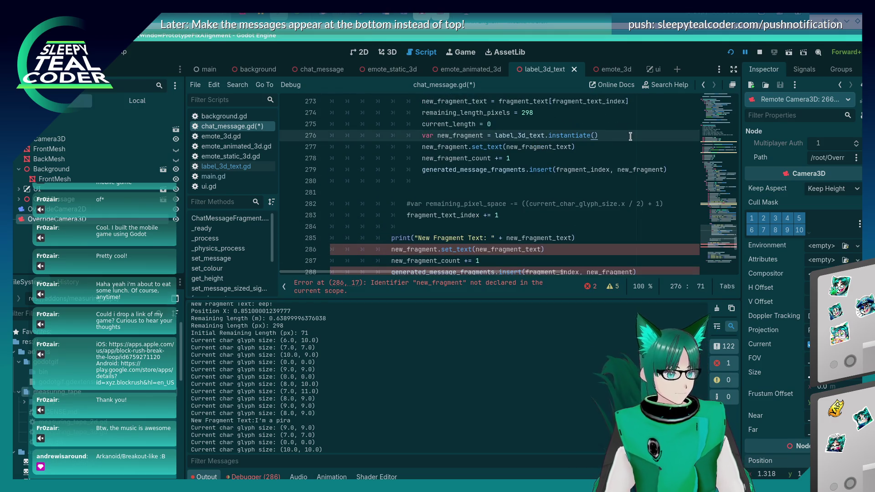
key(Down)
key(Home)
key(Down)
key(Down)
key(Down)
key(Up)
key(End)
key(Return)
text(var new_fragment = label_3d_text.instantiate())
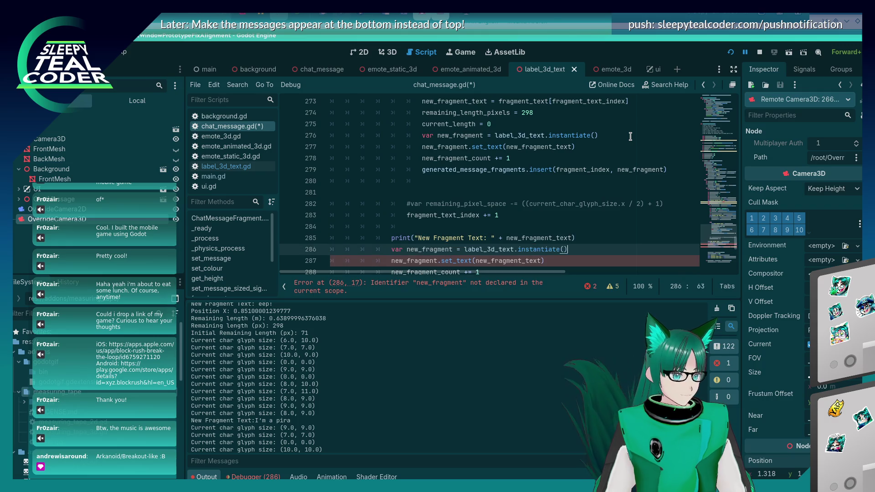
key(ctrl+s)
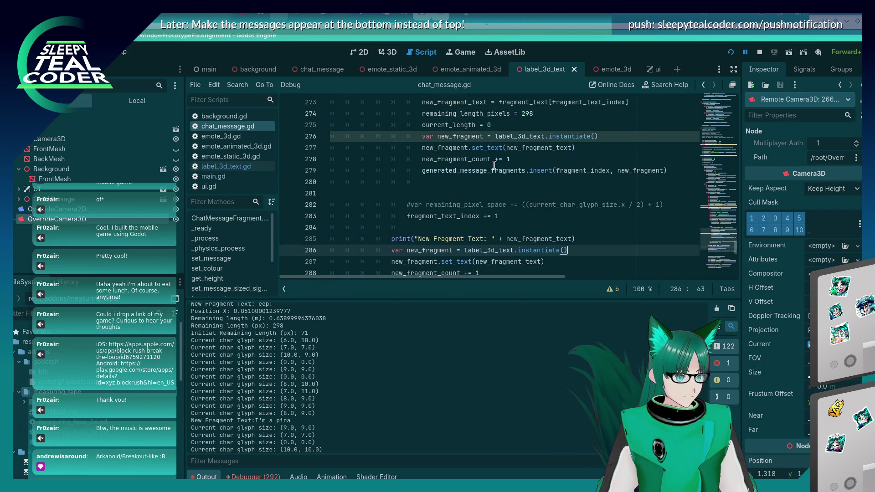
scroll(474, 205, down, 2)
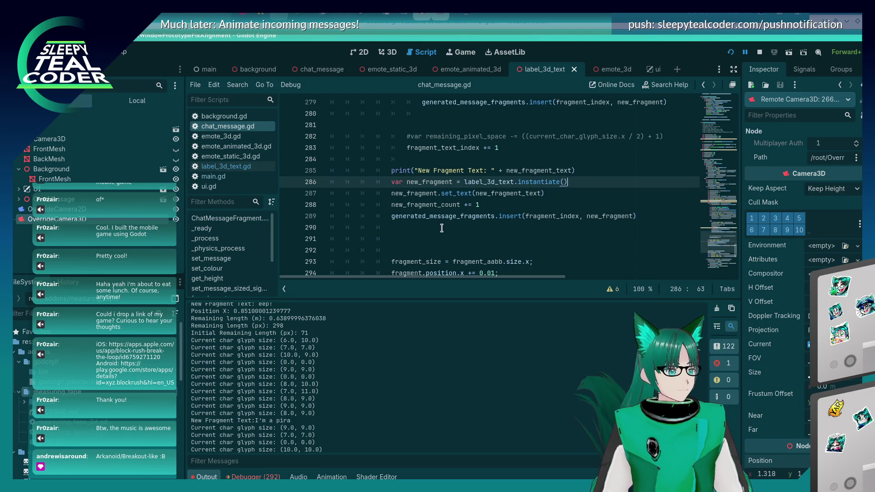
click(653, 215)
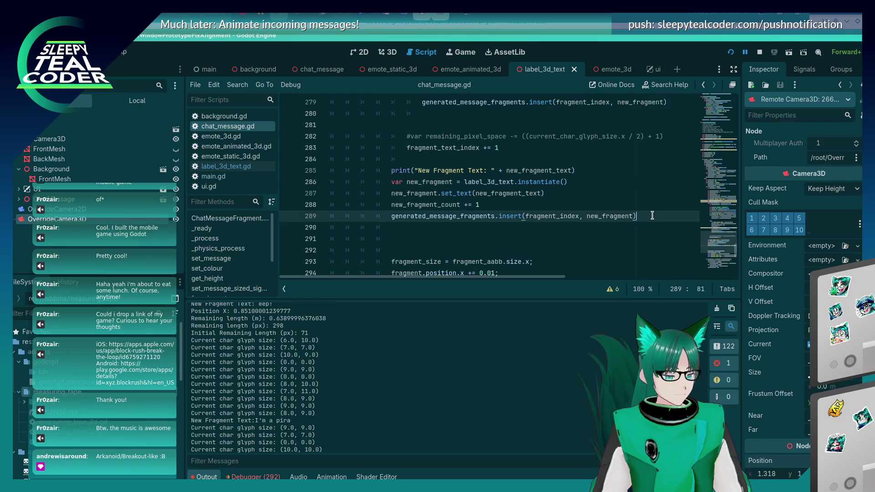
Write generated_message_fragments.remove_at(fragment_index) below the final insert call
key(Down)
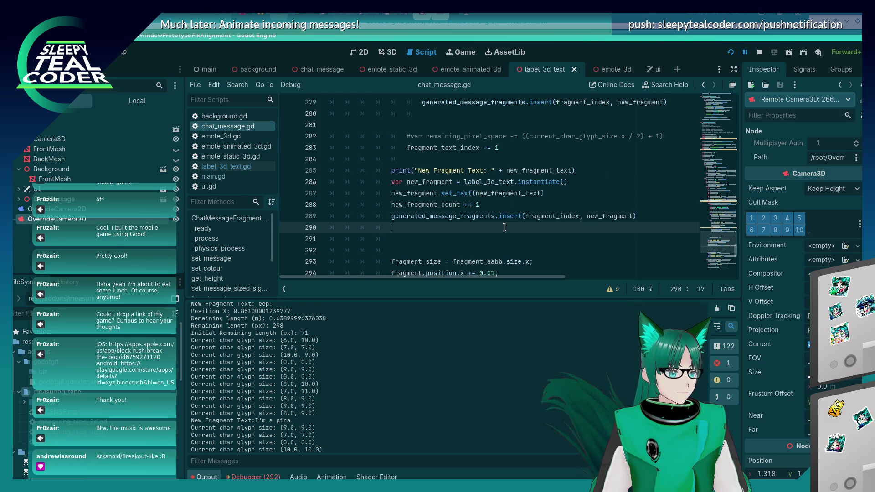
text(generated_)
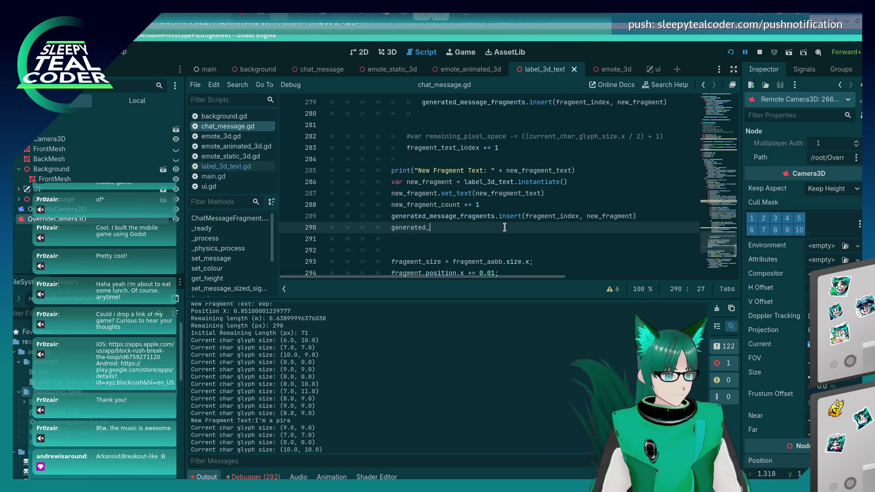
text(message_fragme)
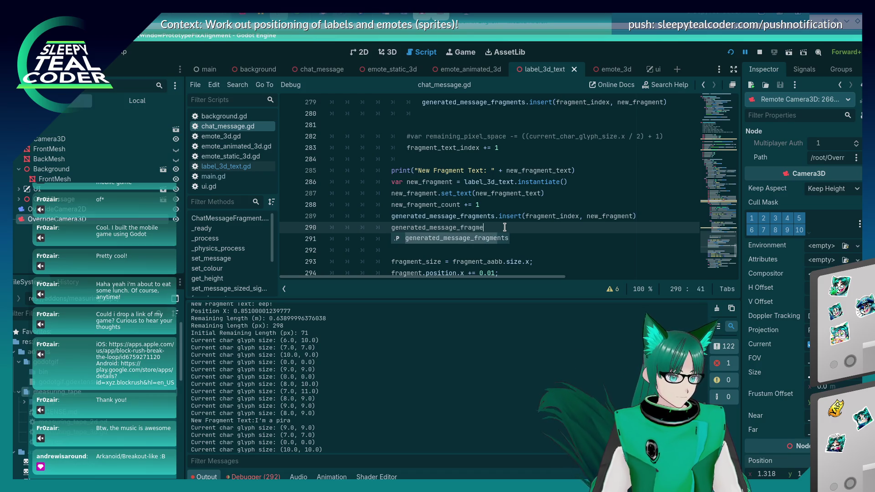
key(Return)
text(.remov)
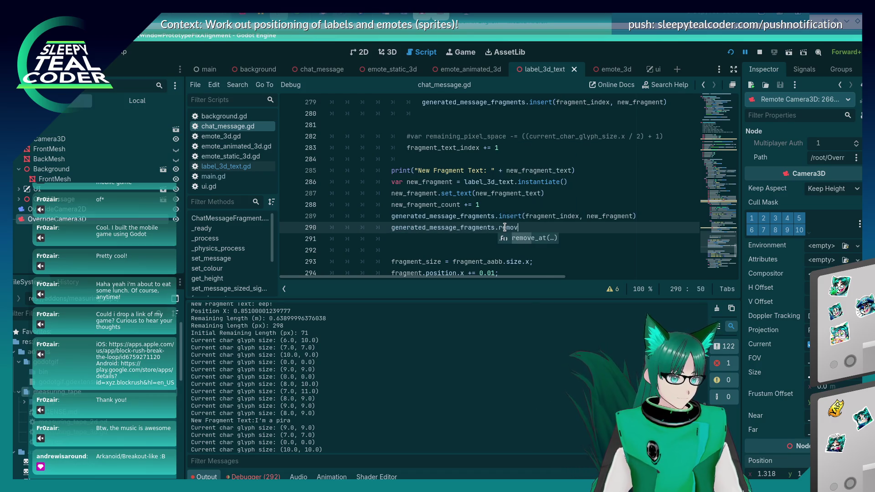
key(Return)
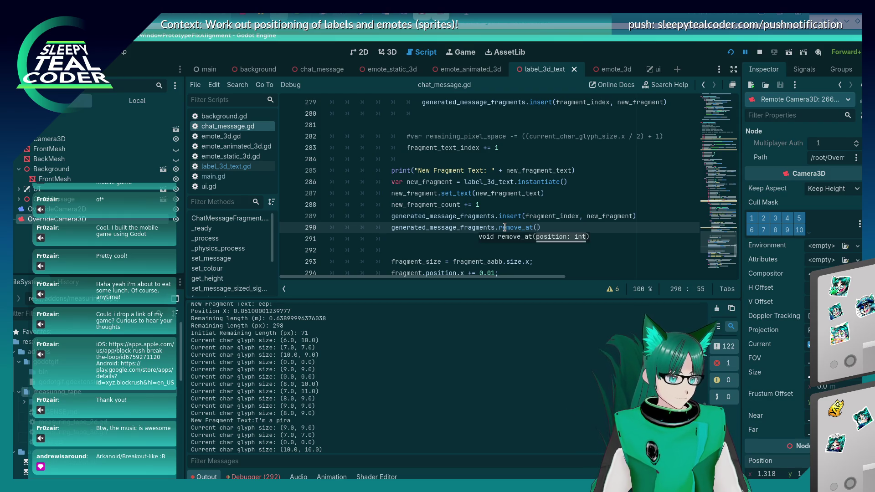
text(fragment_index)
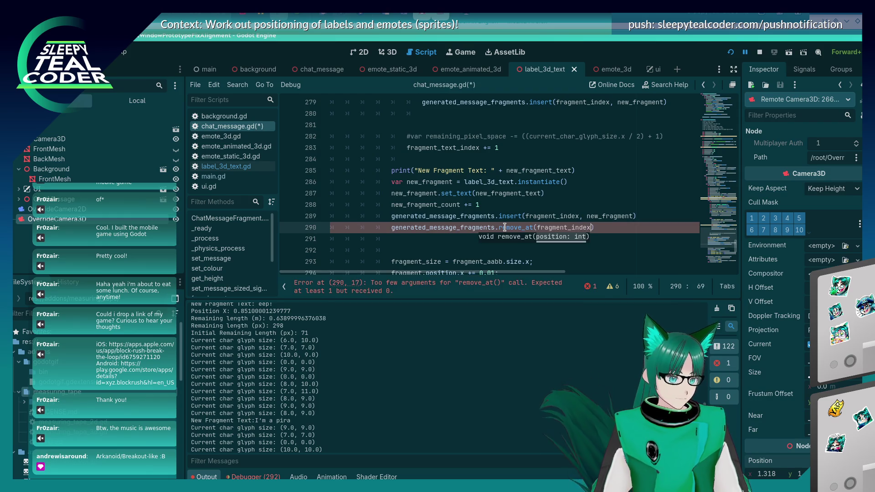
Move the remove_at call above insert, save, and start a new line after insert
key(ctrl+z)
key(ctrl+z)
key(ctrl+z)
key(Up)
key(ctrl+shift+Return)
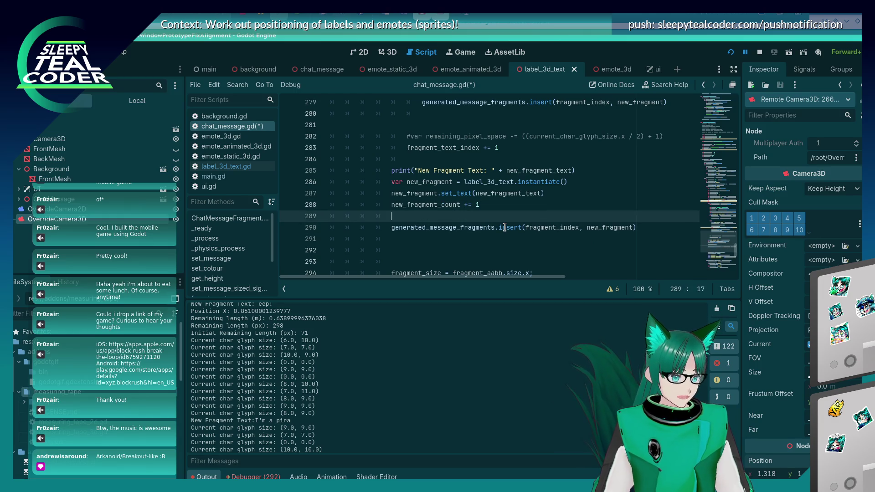
text(generated_message_fragments.remove_at(fragment_index))
key(ctrl+s)
key(Down)
key(End)
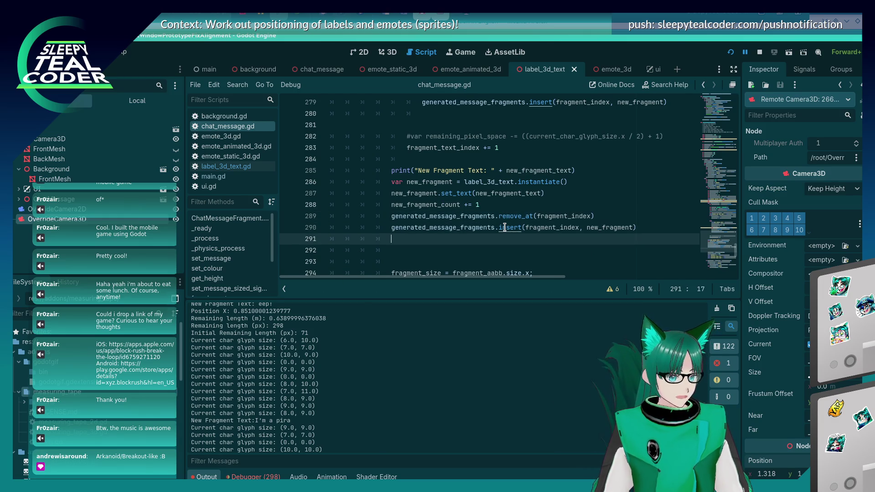
key(Delete)
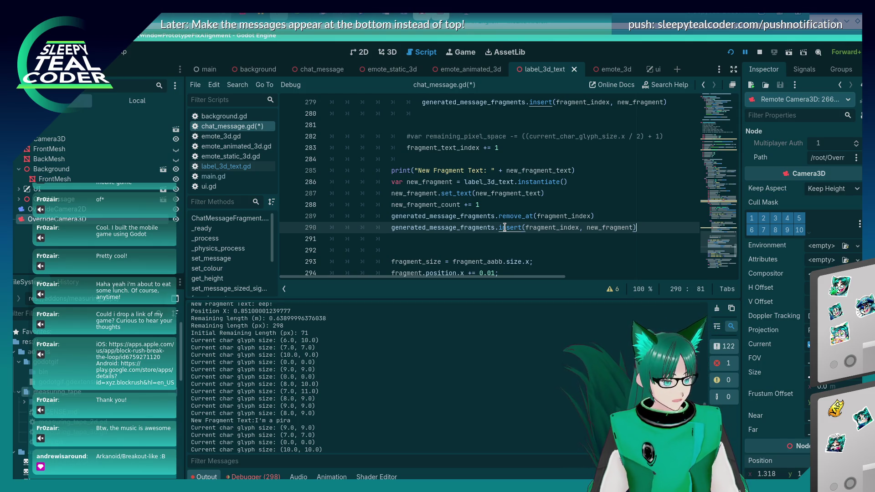
key(Return)
text(%MessageParts.)
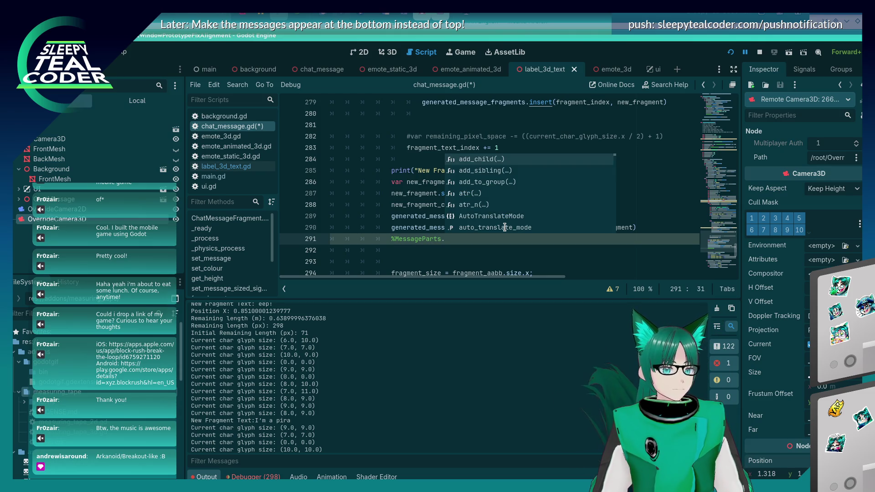
Add remove_child(fragment) to take the fragment out of %MessageParts, then save
text(remo)
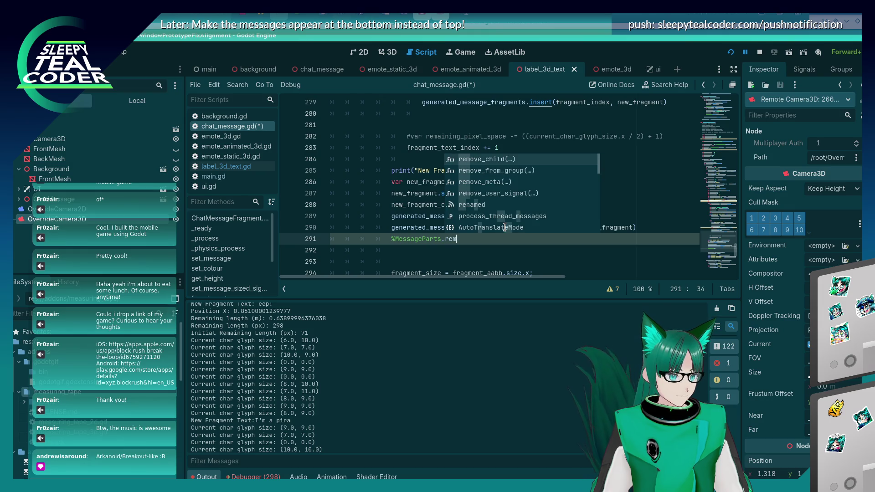
key(Return)
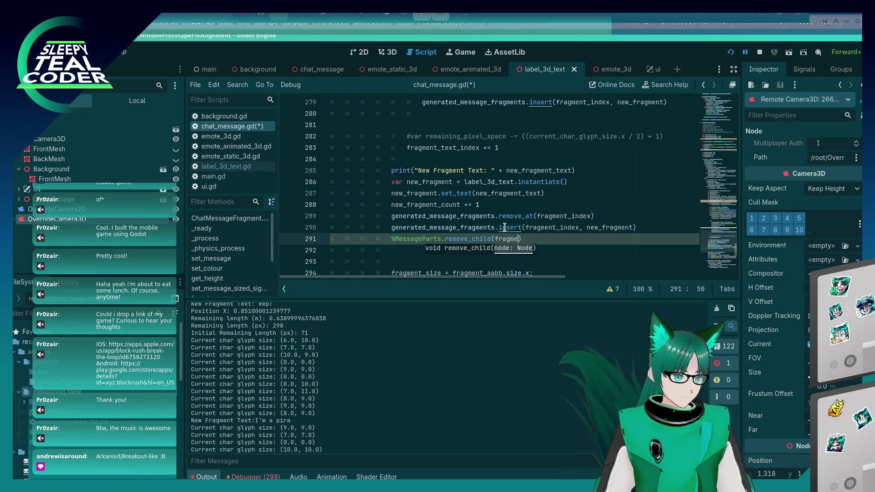
text(fragment))
key(ctrl+s)
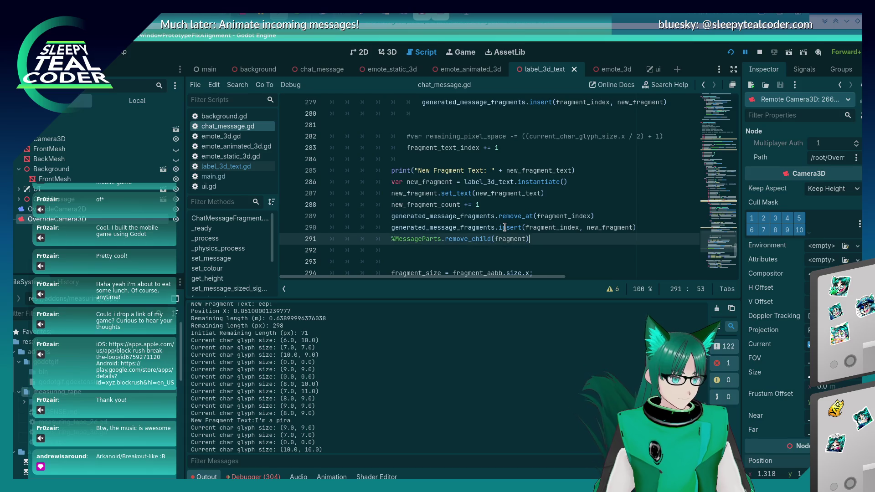
Free the replaced fragment with queue_free() on the next line
key(Return)
text(fragment.)
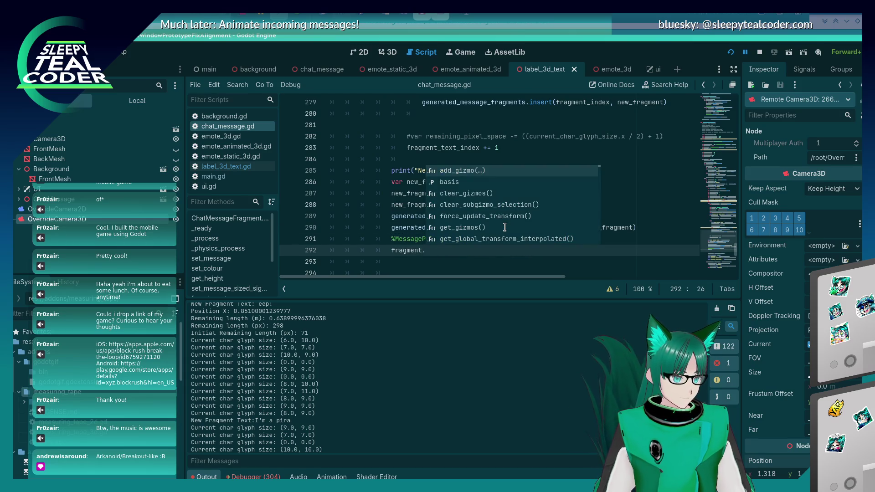
text(free)
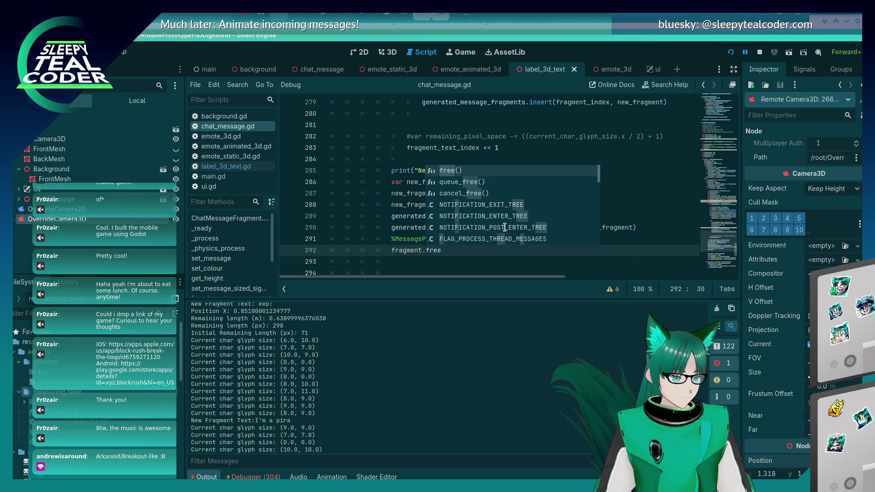
key(Down)
key(Return)
Add a continue statement after the queue_free() line
key(Up)
key(Up)
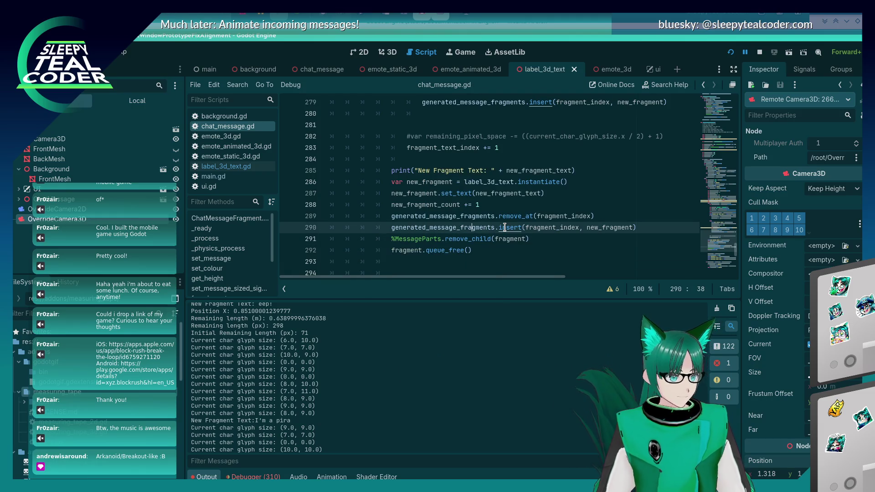
key(Down)
key(Down)
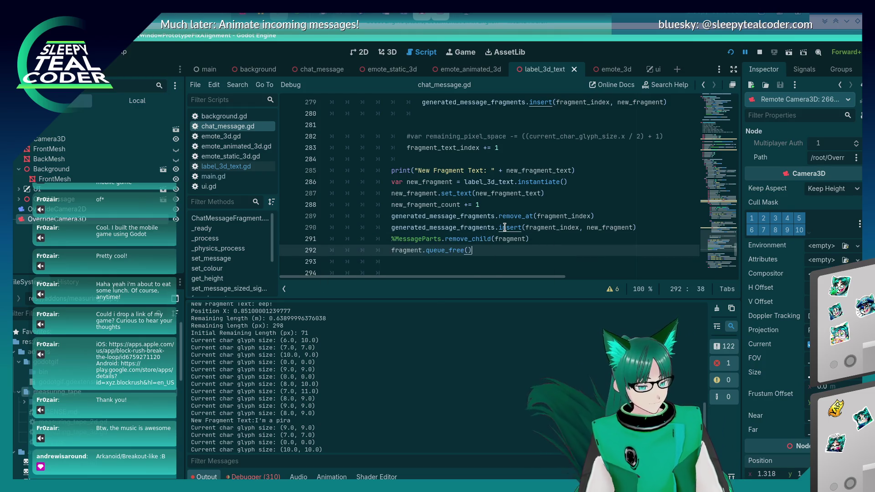
key(Return)
key(Up)
key(Down)
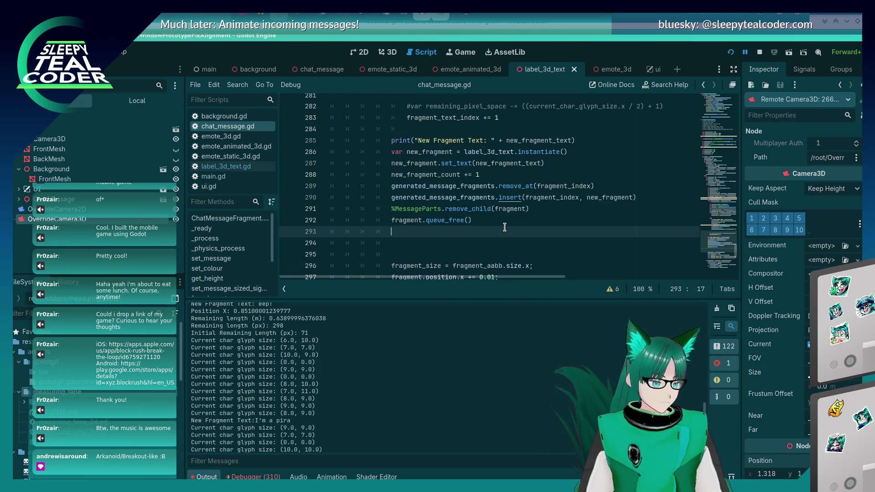
text(continue)
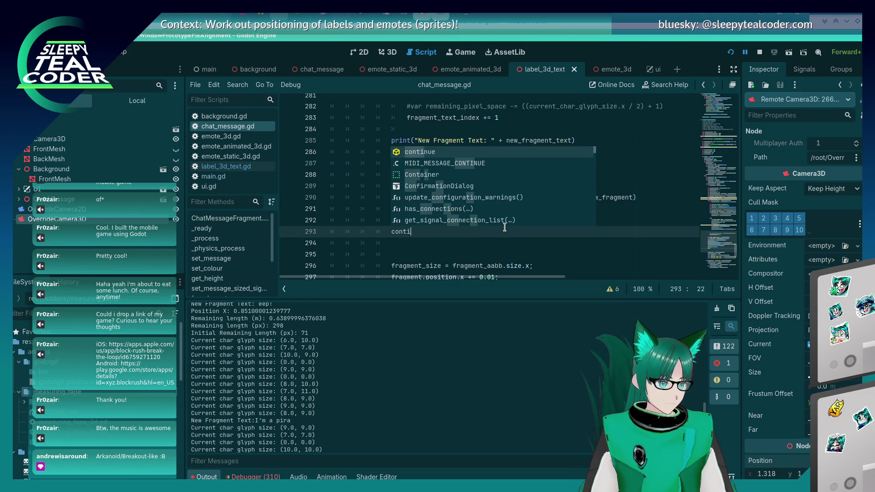
key(Return)
Review the surrounding fragment code and open a new line after the insert call
key(Up)
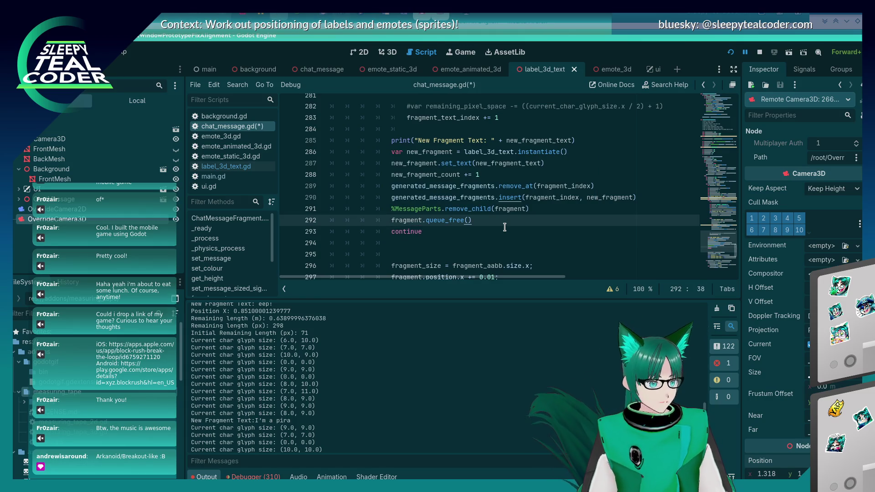
key(Down)
key(Down)
key(Down)
key(Up)
key(Up)
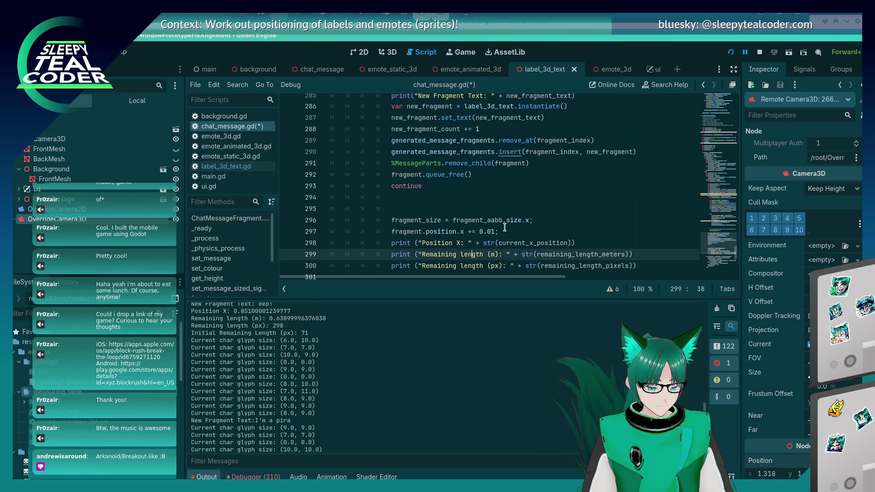
key(Down)
key(Down)
key(Down)
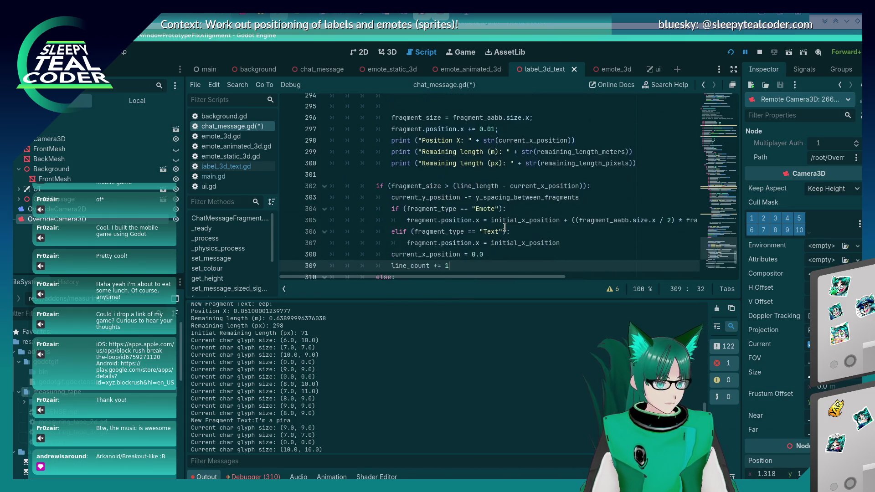
key(Up)
key(Up)
key(Up)
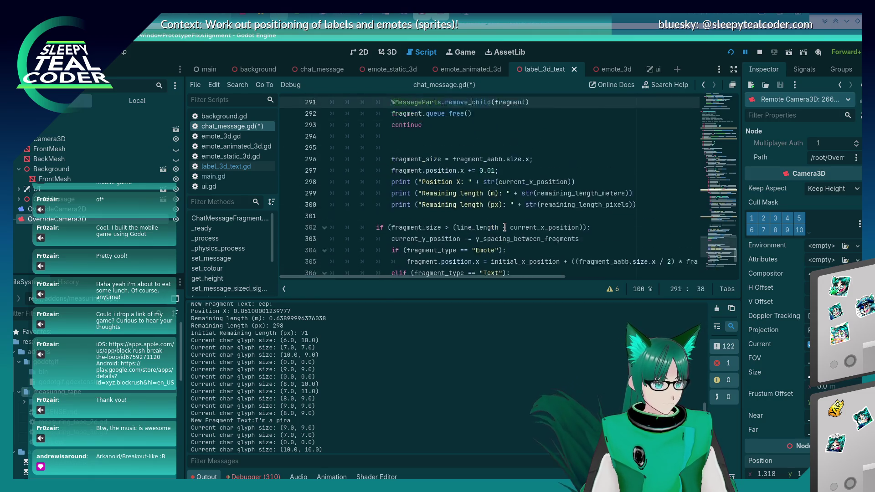
key(Up)
key(Up)
key(Up)
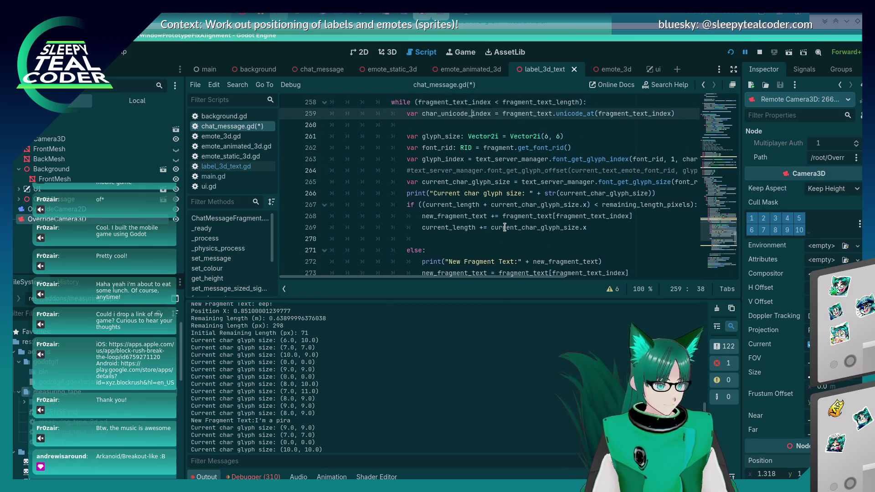
key(Down)
key(Down)
key(Down)
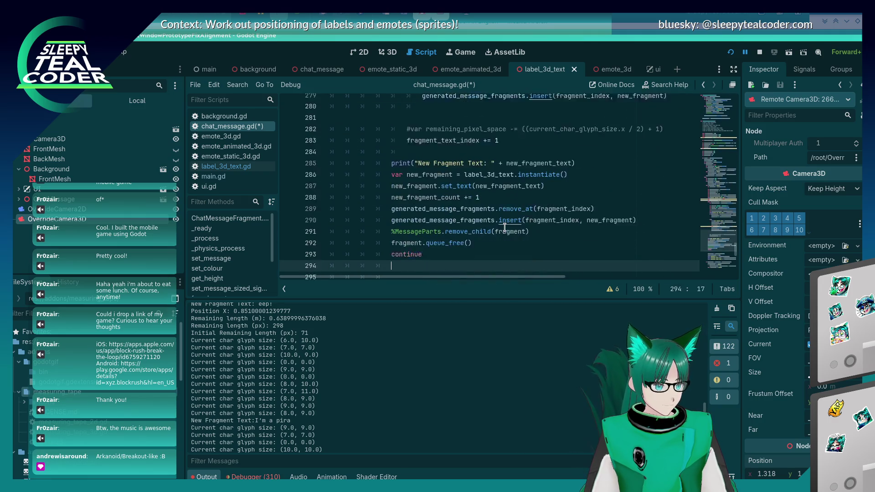
key(Up)
key(Up)
key(Up)
key(End)
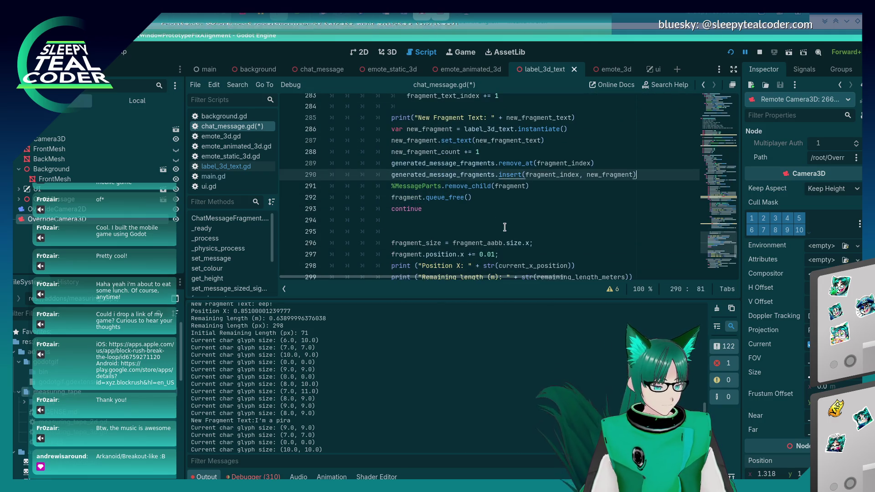
key(Return)
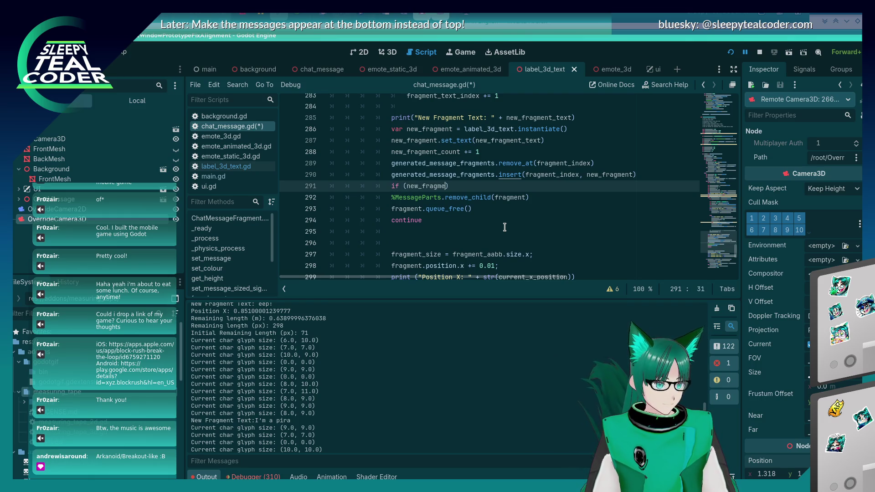
Guard the remove_child, queue_free and continue lines with if (new_fragment_count > 1): and save
text(nt_count >)
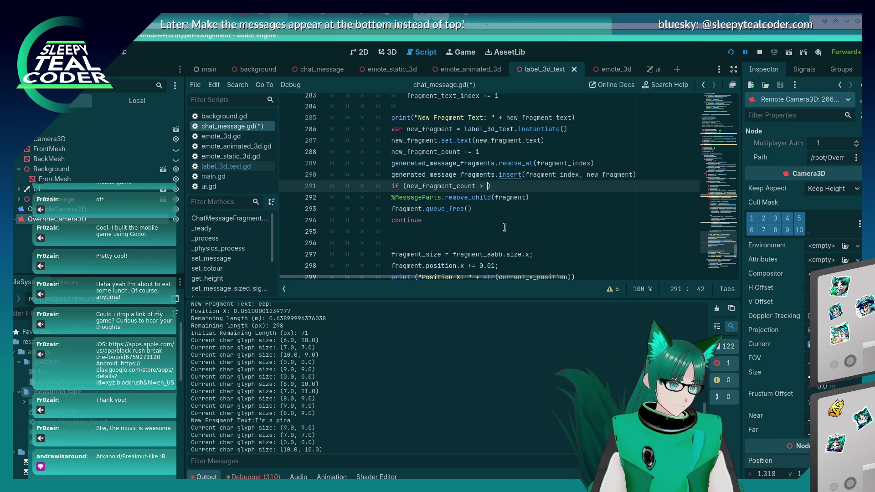
key(Down)
key(Home)
key(Tab)
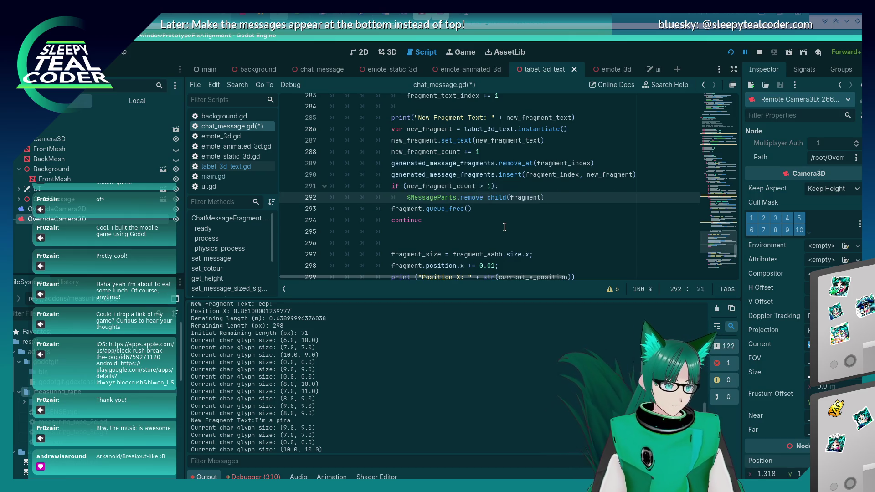
key(Down)
key(Home)
key(Tab)
key(Down)
key(Home)
key(Tab)
key(ctrl+s)
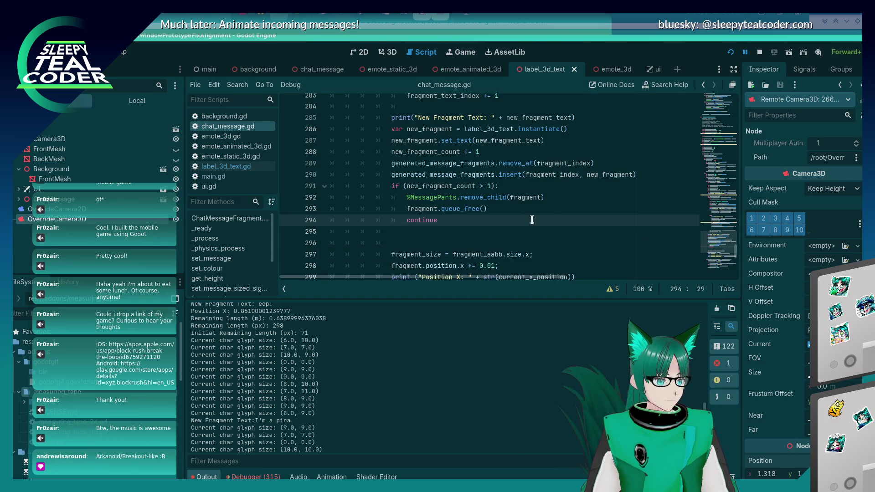
In the running game, clear the chat messages and add a new test message
key(alt+Tab)
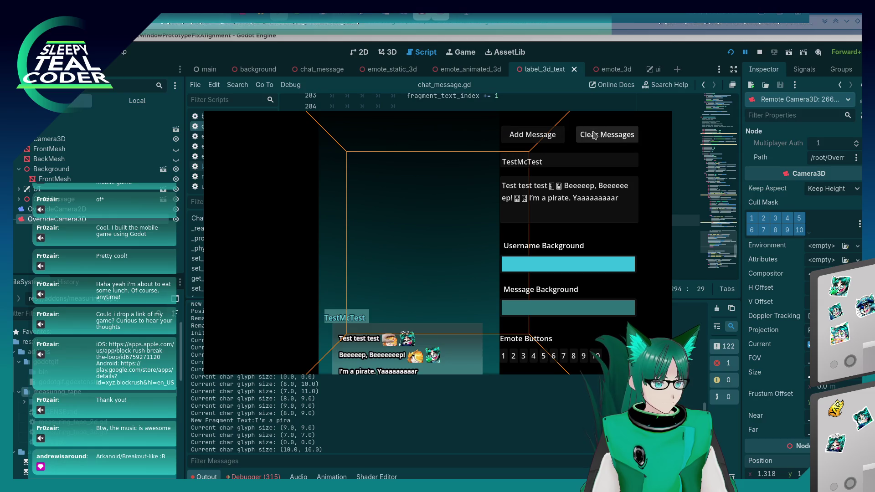
click(594, 135)
click(551, 138)
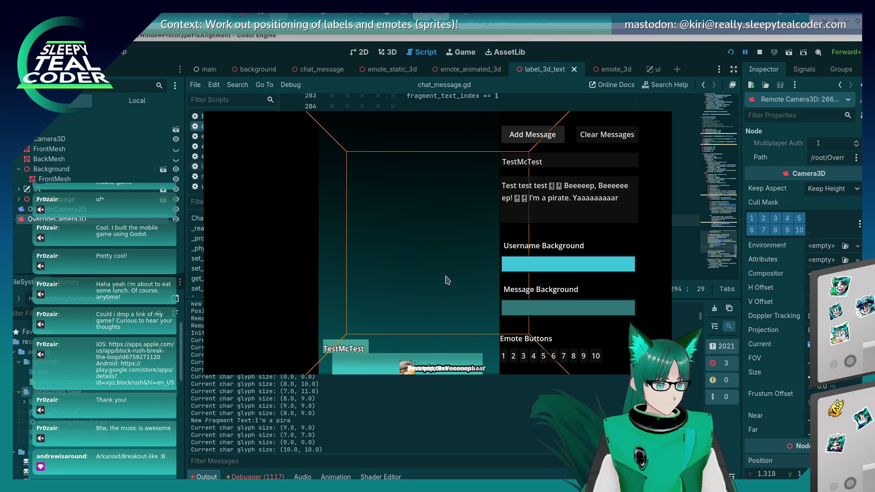
key(alt+Tab)
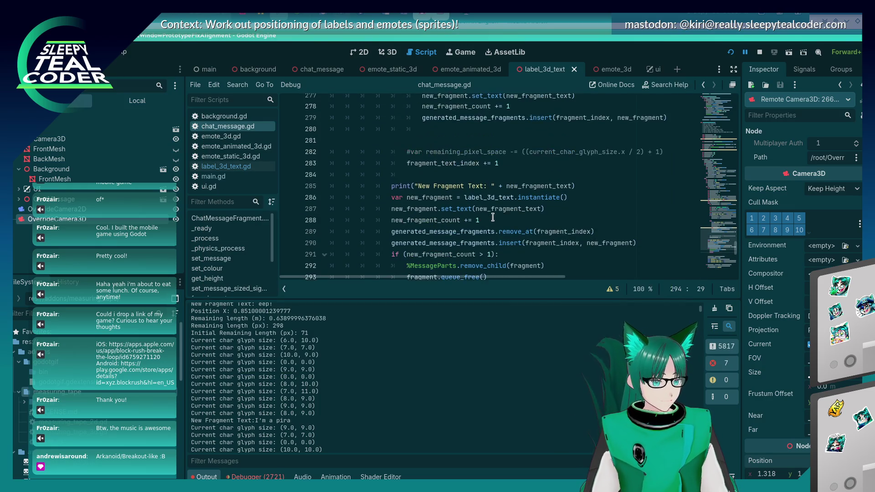
Comment out the remove_at, insert and new_fragment_count > 1 check lines with Ctrl+K
scroll(492, 218, down, 3)
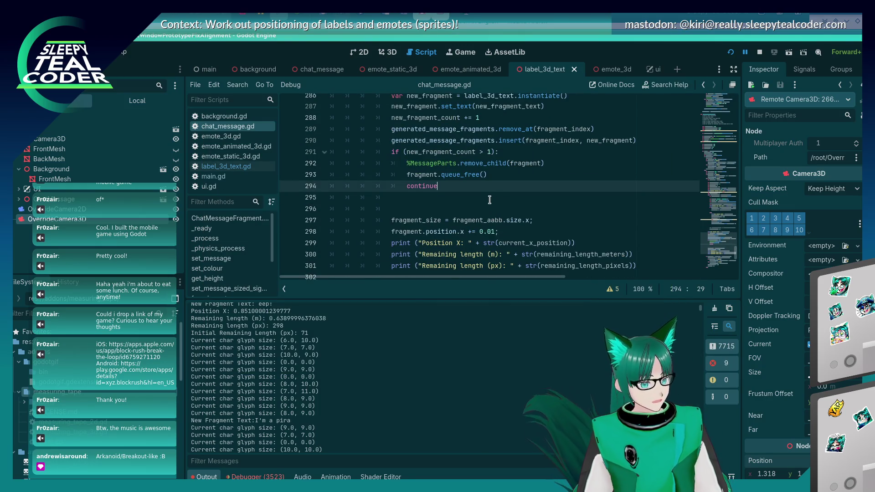
scroll(489, 199, up, 3)
scroll(483, 206, down, 3)
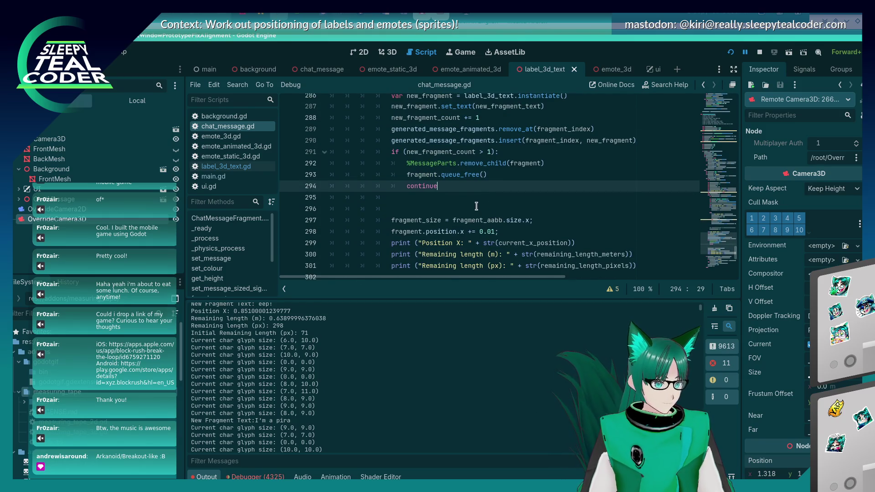
scroll(408, 196, up, 2)
scroll(388, 198, up, 5)
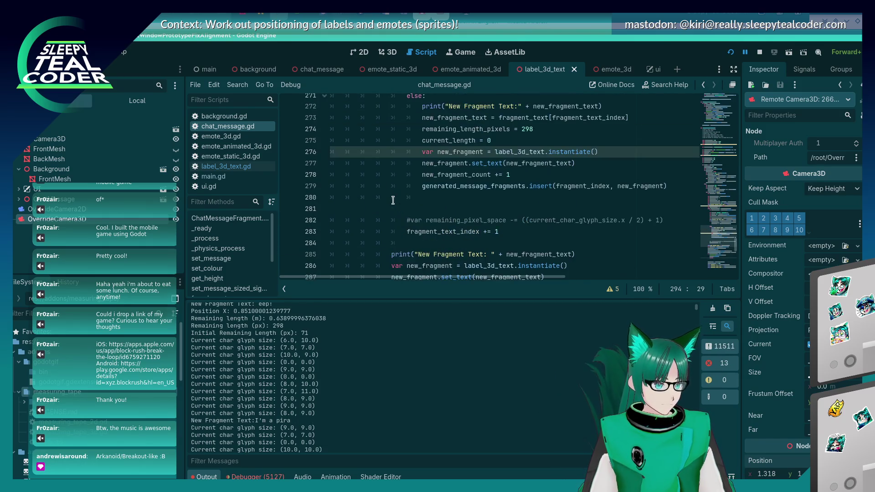
scroll(392, 183, down, 6)
click(394, 165)
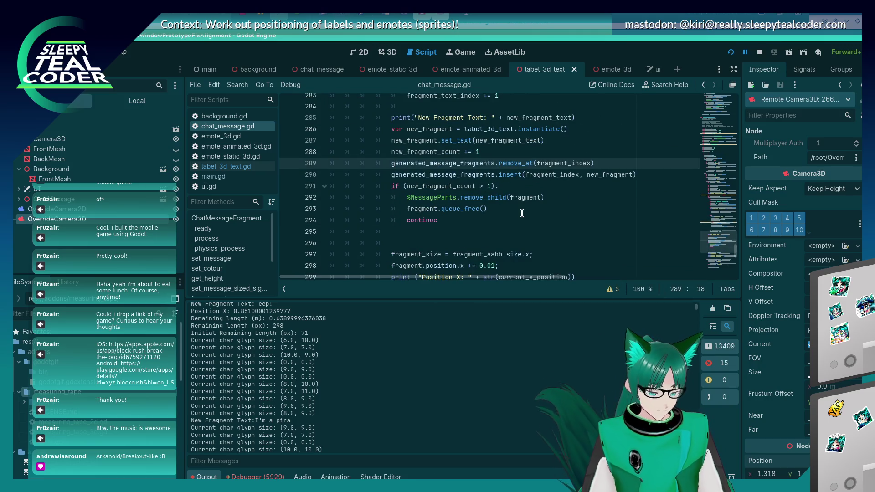
key(ctrl+k)
key(Down)
key(ctrl+k)
key(Down)
key(ctrl+k)
key(Down)
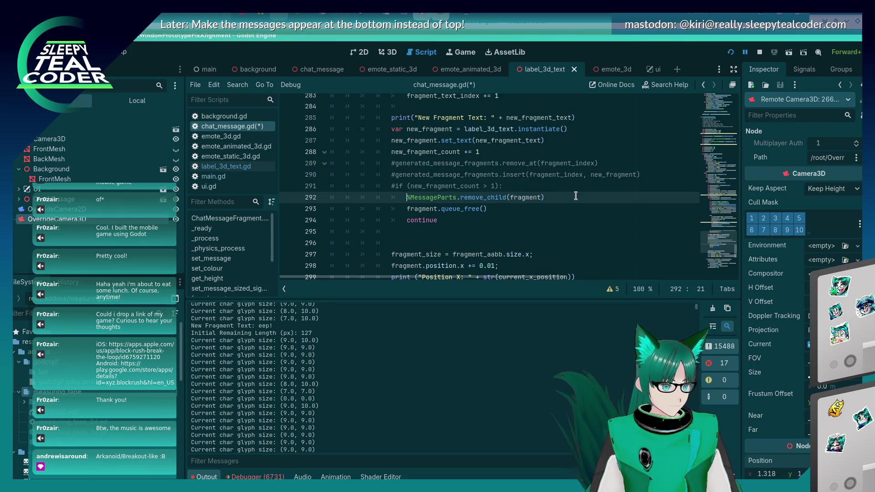
Switch back to the Godot editor and stop the running game
key(alt+Tab)
key(alt+shift+Tab)
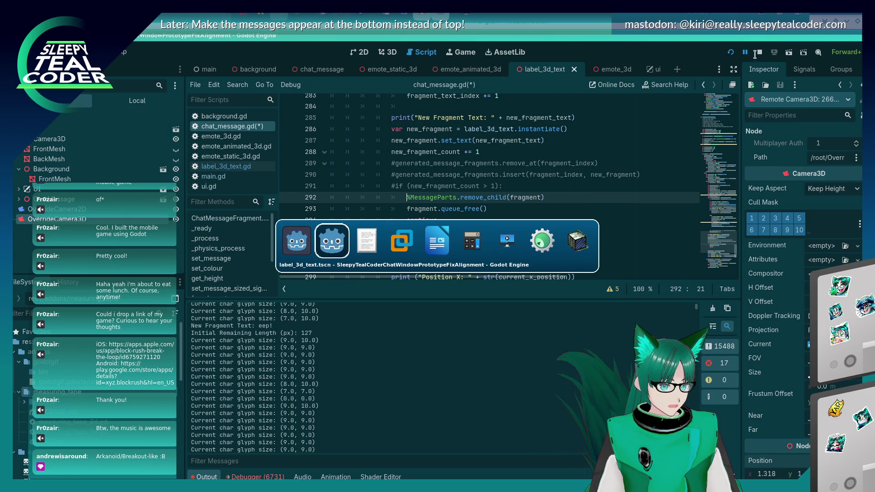
key(alt+Tab)
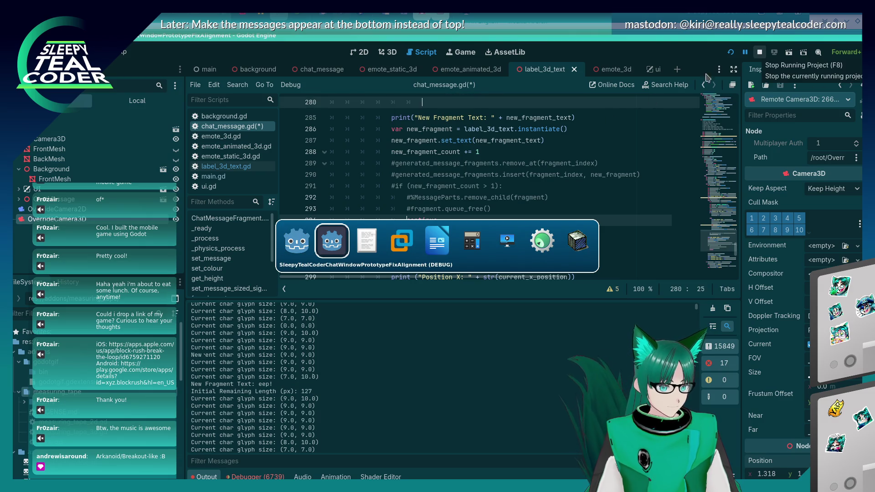
click(760, 52)
Uncomment the remove_at, fragment insert and fragment count check lines
scroll(367, 216, up, 10)
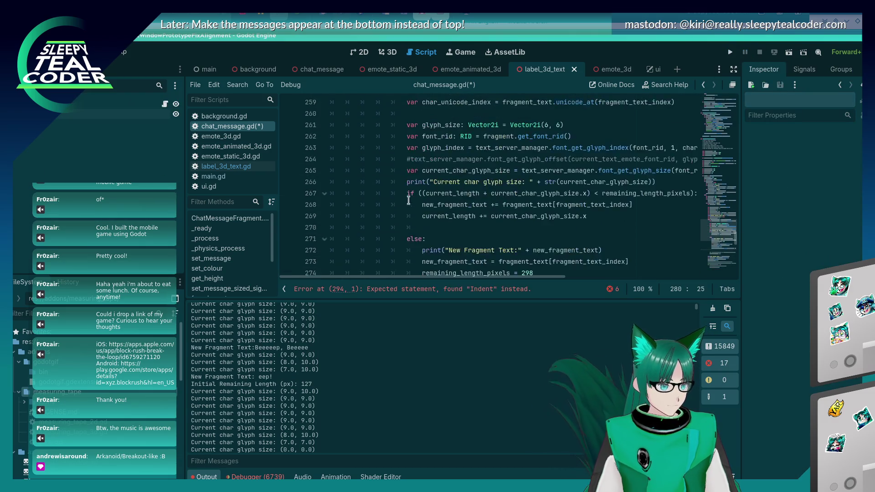
scroll(367, 216, up, 3)
scroll(387, 220, up, 6)
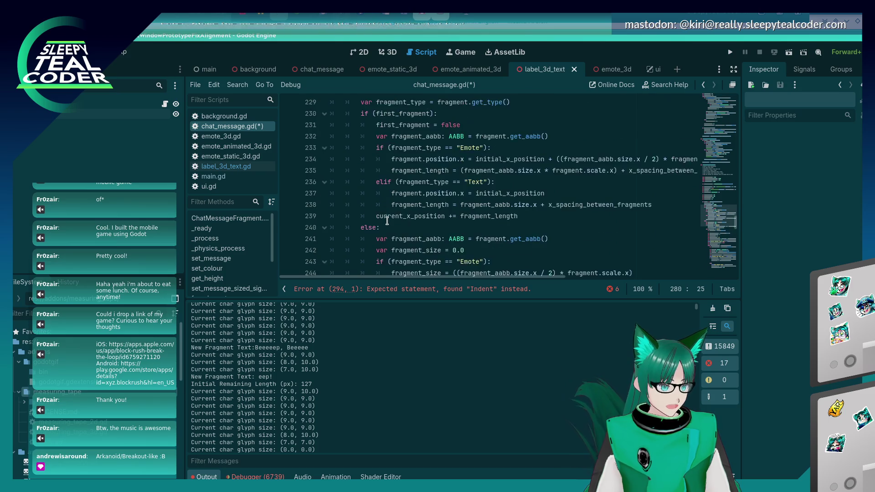
scroll(388, 219, down, 11)
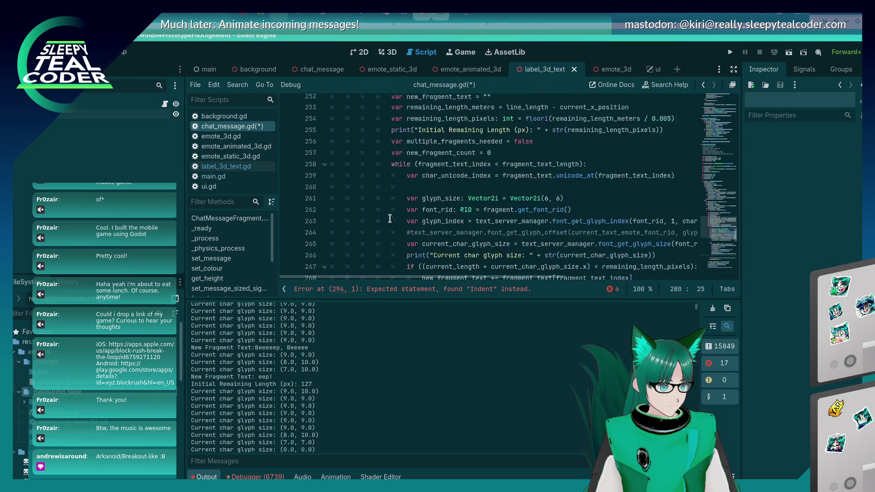
scroll(407, 168, down, 8)
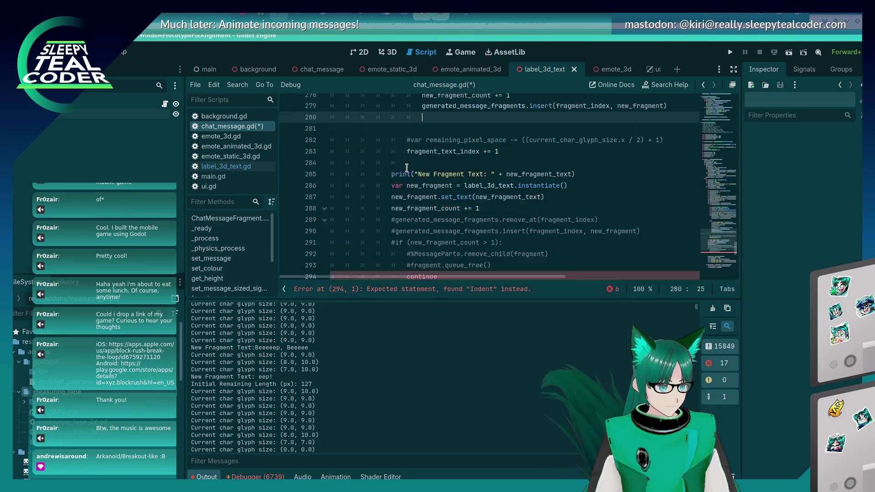
scroll(407, 167, up, 6)
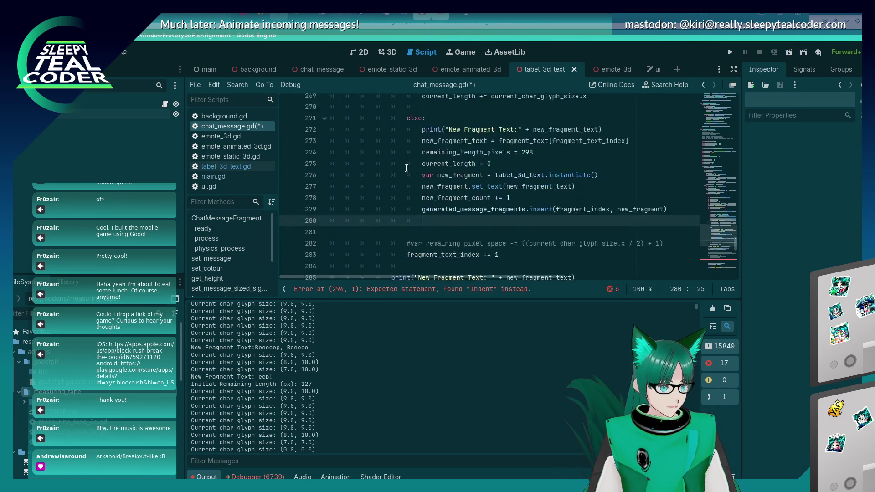
scroll(406, 168, down, 4)
scroll(407, 167, down, 3)
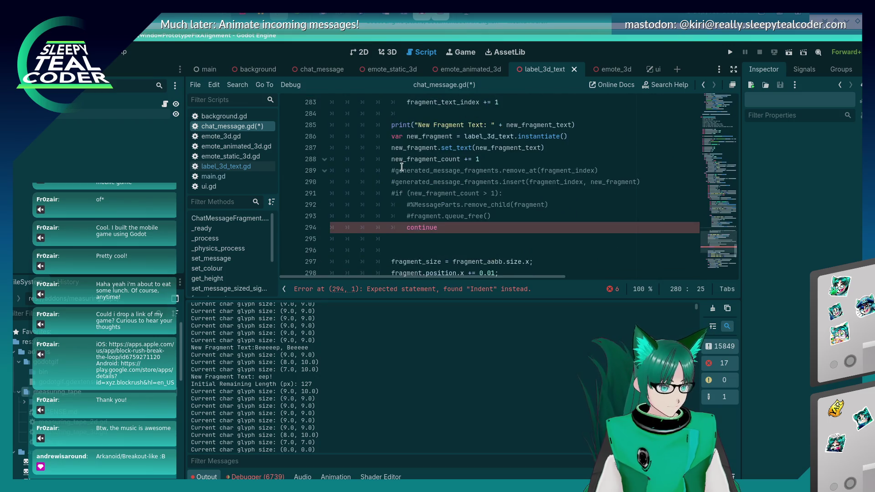
click(392, 169)
key(ctrl+k)
key(Down)
key(ctrl+k)
key(Down)
key(ctrl+k)
key(Down)
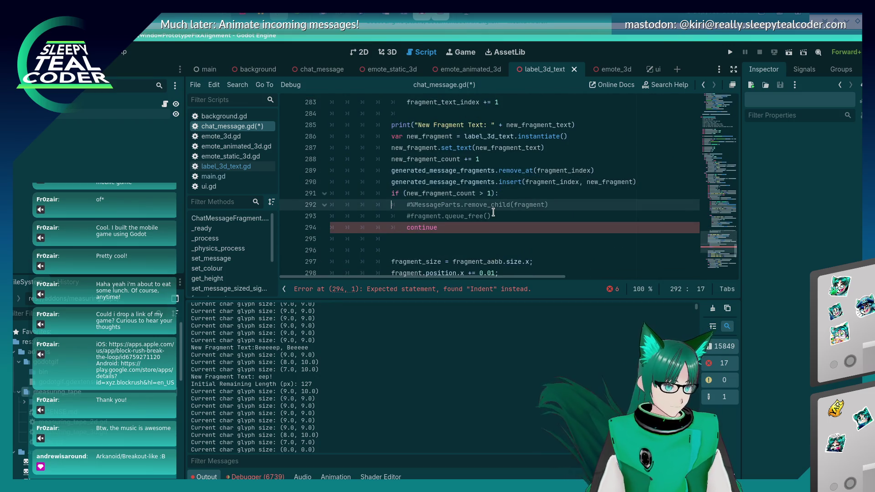
key(ctrl+k)
key(Down)
key(ctrl+k)
Insert an empty line above the continue statement
key(End)
key(Return)
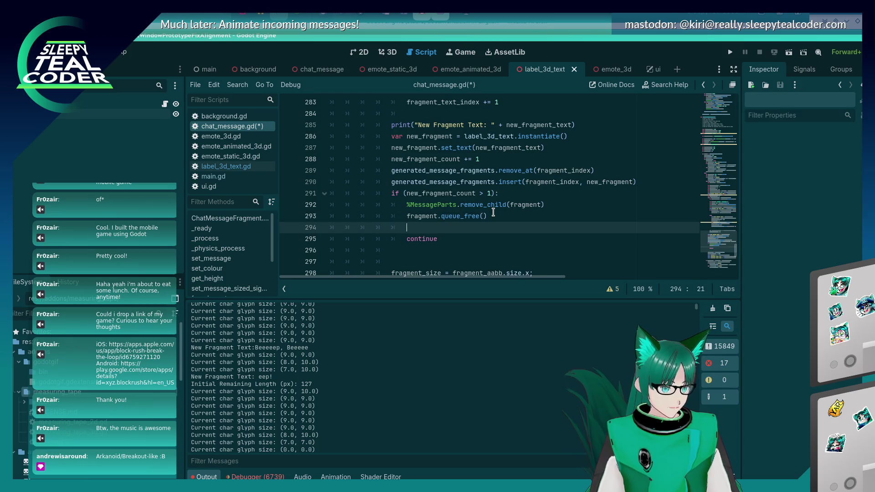
scroll(426, 164, up, 20)
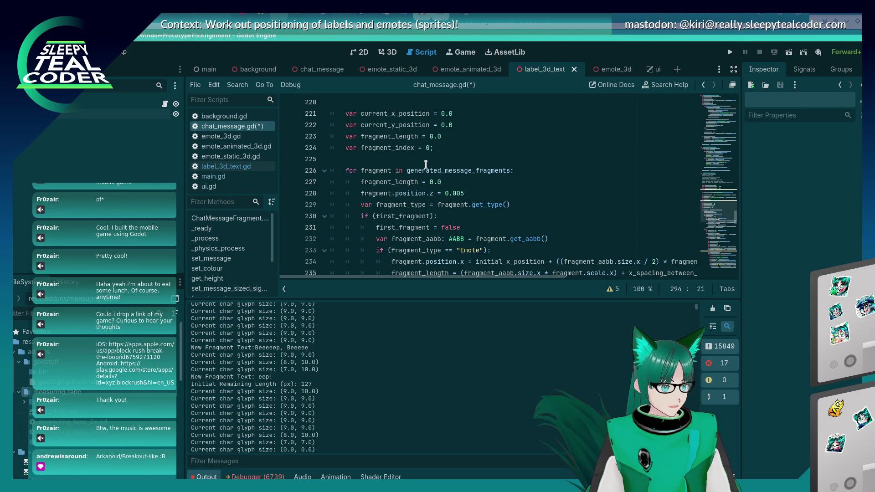
scroll(426, 164, down, 6)
scroll(426, 165, down, 15)
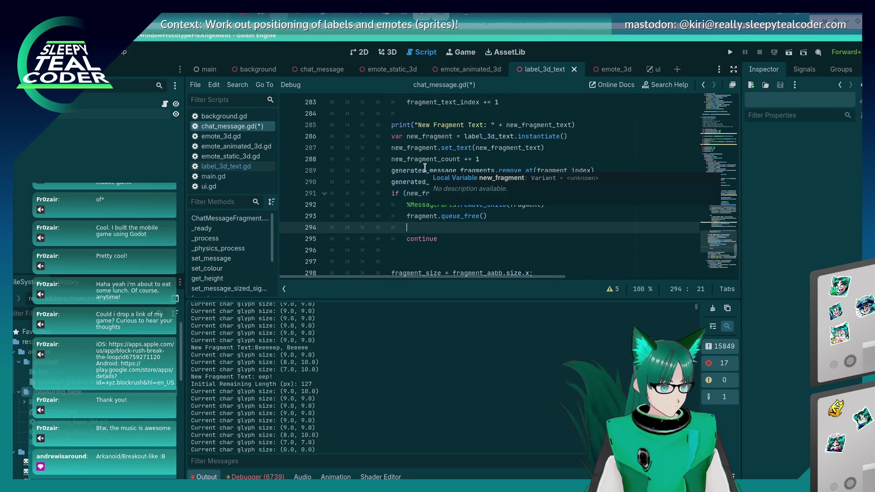
Remove the blank line, save, then run the game and add a TestMcTest message
key(BackSpace)
key(BackSpace)
key(BackSpace)
key(ctrl+s)
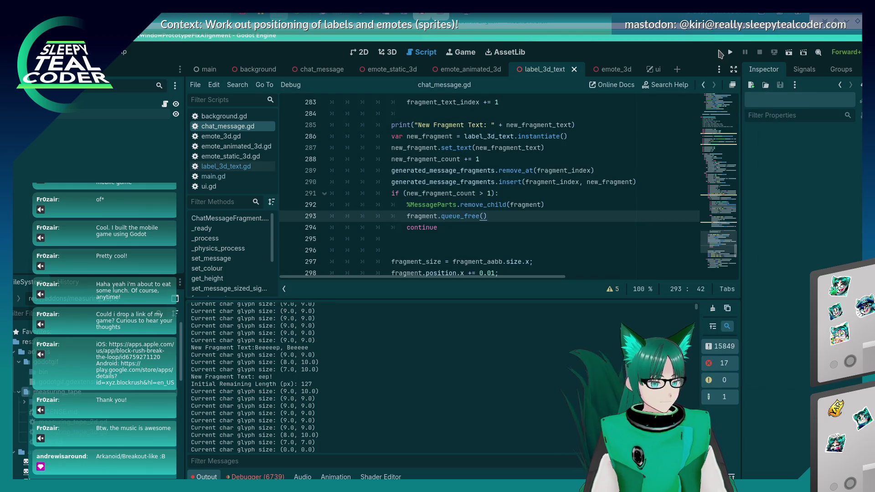
click(730, 53)
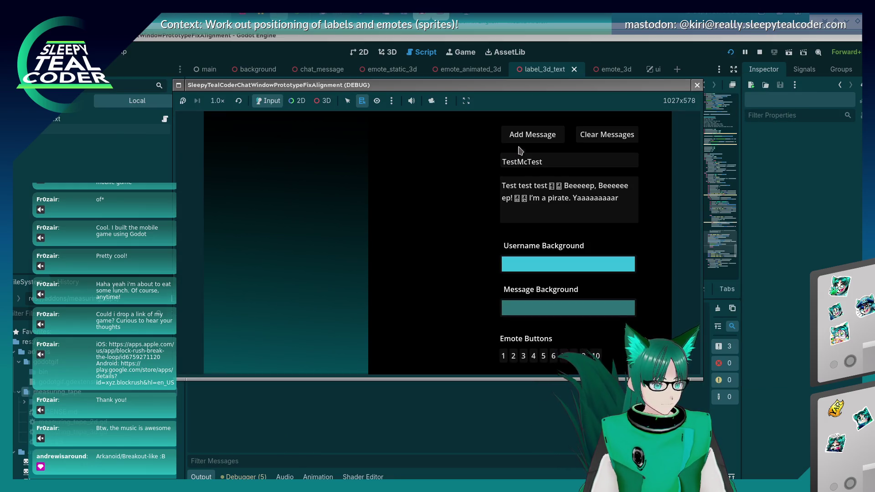
click(533, 133)
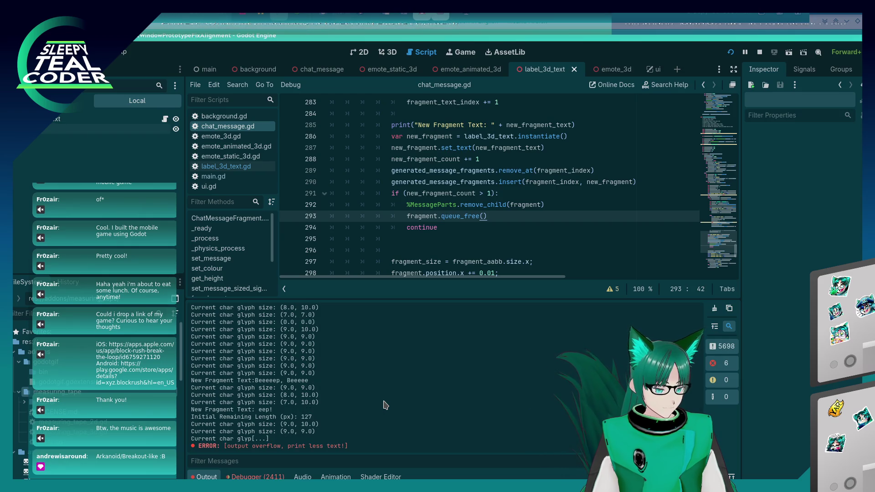
key(alt+Tab)
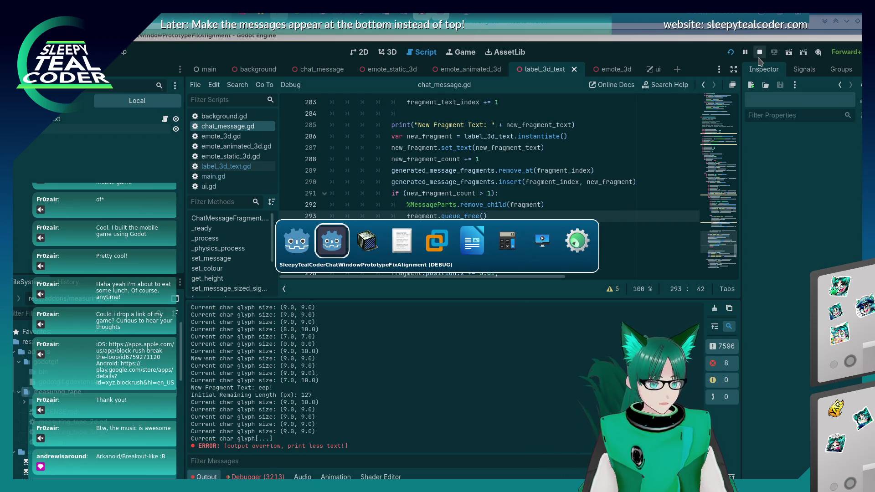
scroll(540, 197, up, 2)
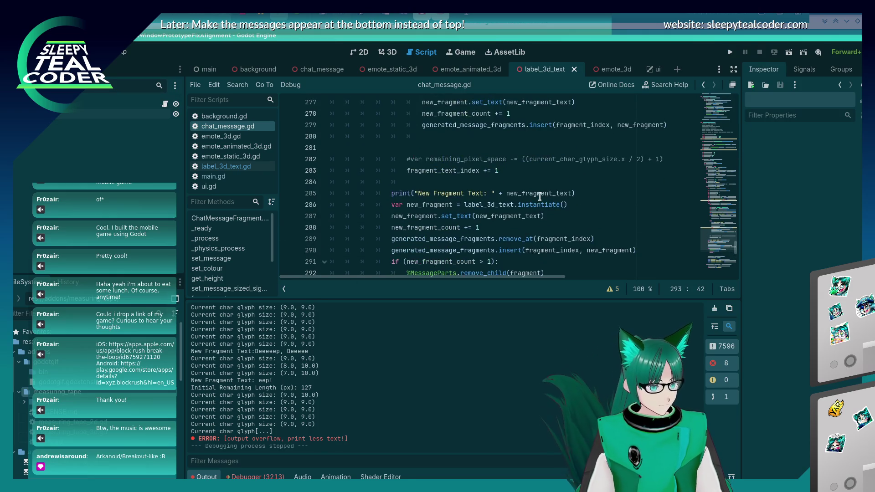
Delete the empty line 270 following the current_length update in the fragment loop
scroll(539, 197, up, 6)
scroll(540, 196, down, 5)
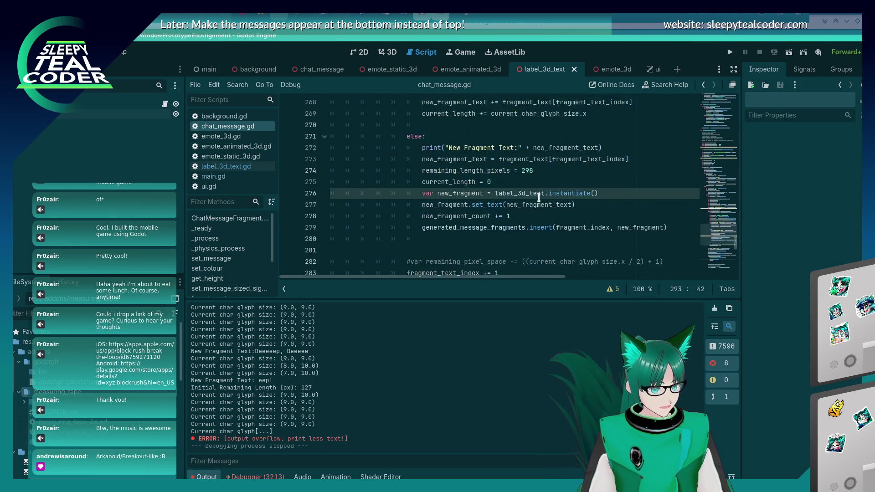
scroll(540, 196, up, 9)
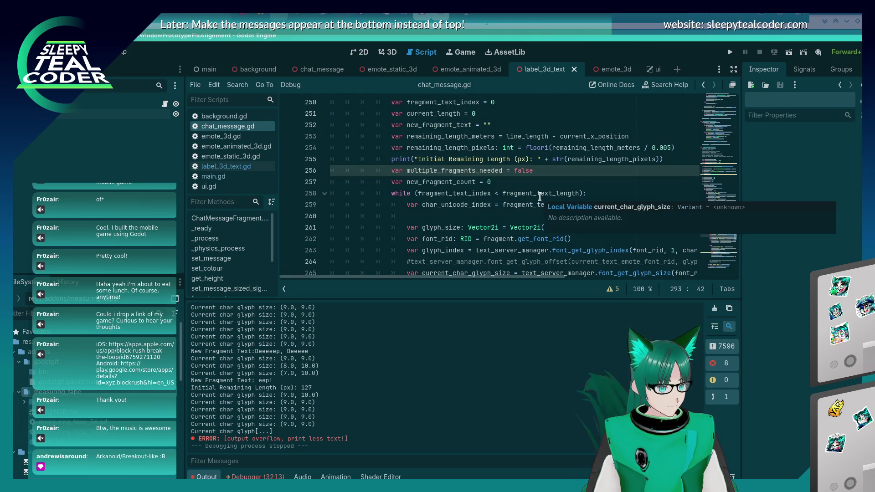
scroll(540, 196, down, 4)
scroll(540, 197, down, 3)
scroll(540, 197, up, 2)
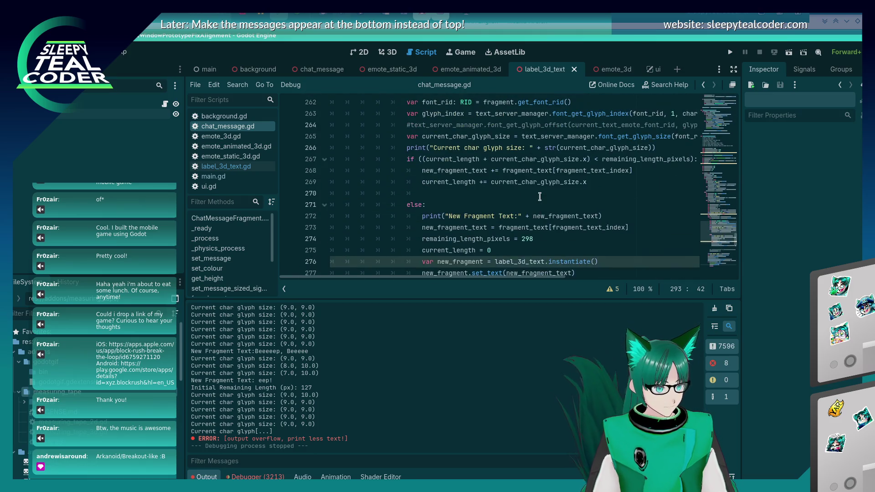
scroll(540, 196, down, 2)
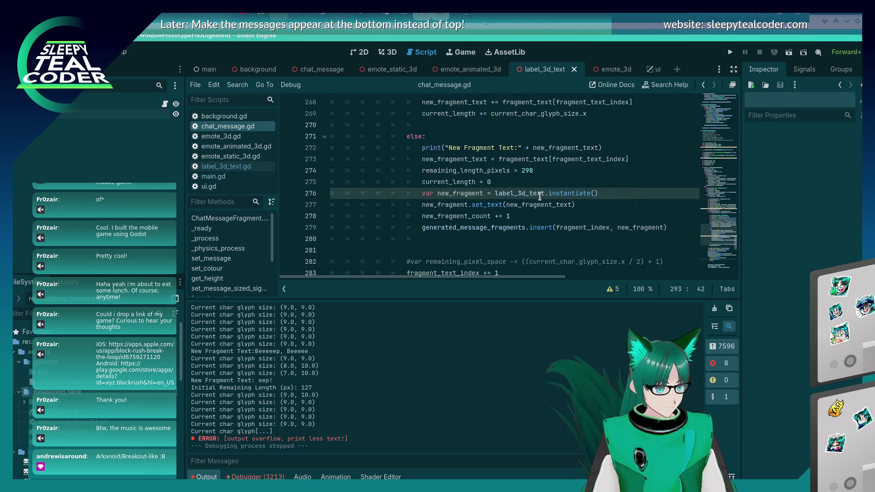
scroll(538, 206, up, 2)
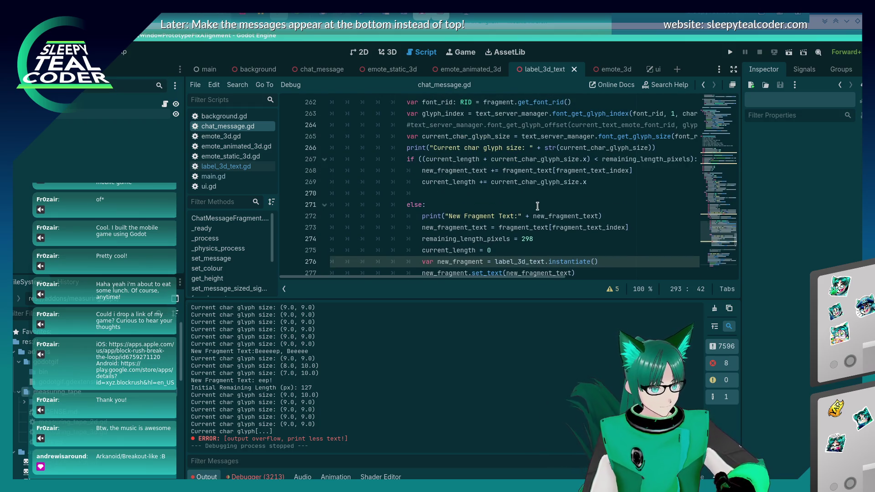
scroll(538, 207, down, 3)
scroll(538, 206, up, 2)
scroll(538, 207, down, 2)
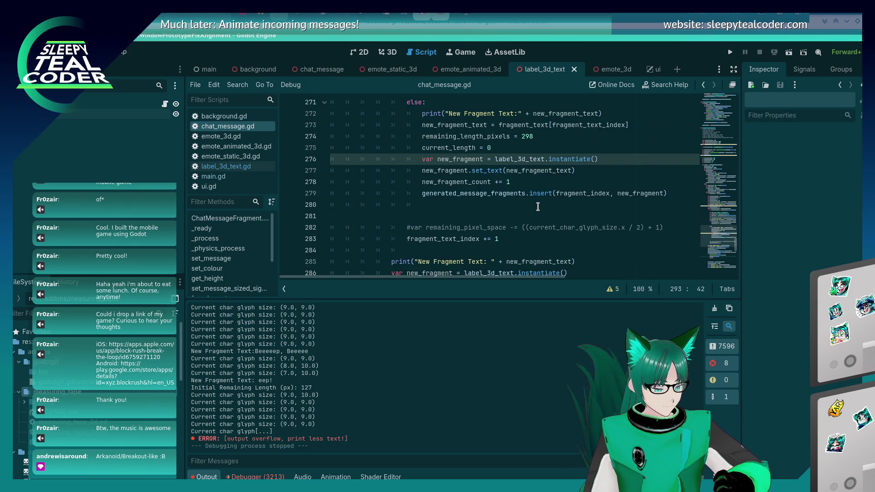
scroll(538, 206, up, 2)
scroll(538, 207, down, 3)
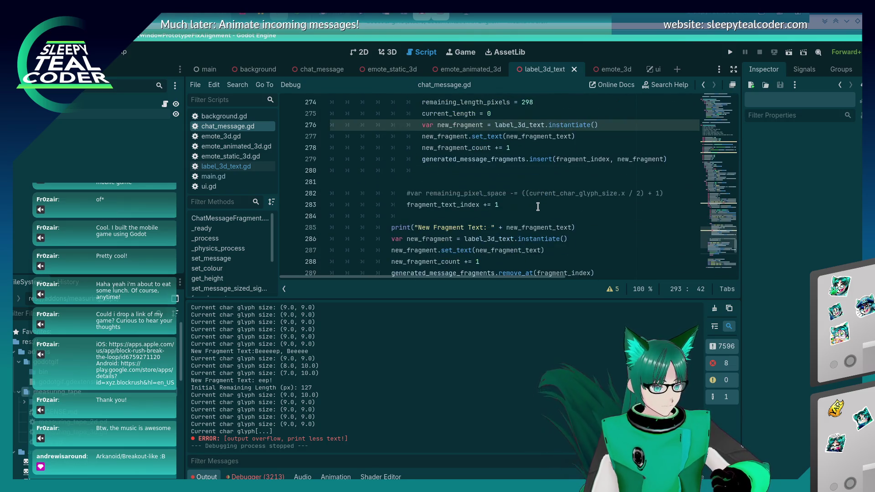
scroll(401, 216, up, 7)
scroll(416, 223, down, 2)
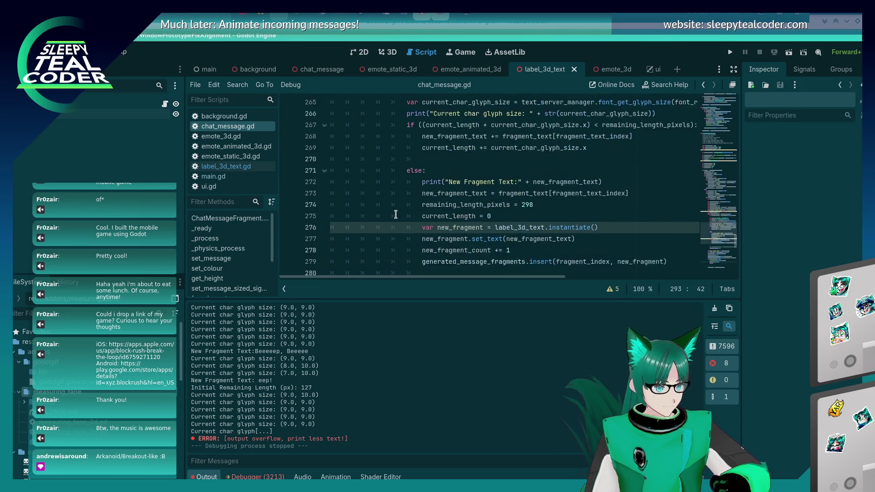
click(416, 223)
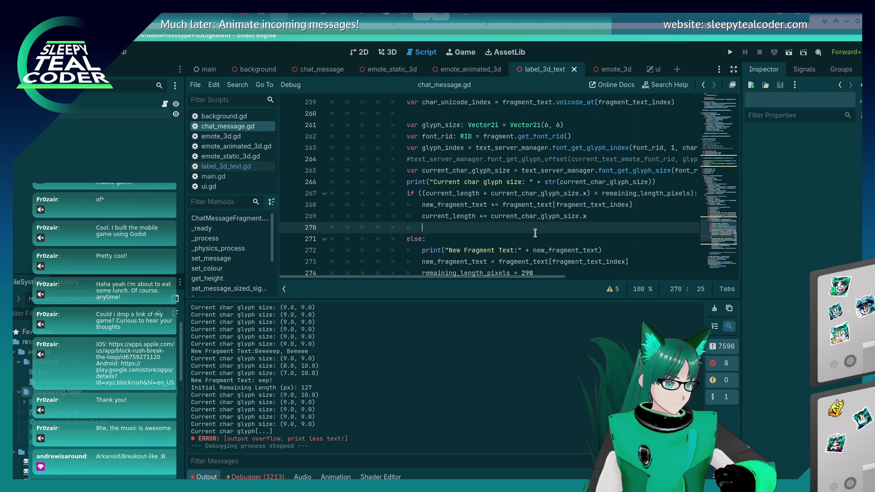
key(BackSpace)
key(BackSpace)
key(BackSpace)
scroll(354, 228, up, 3)
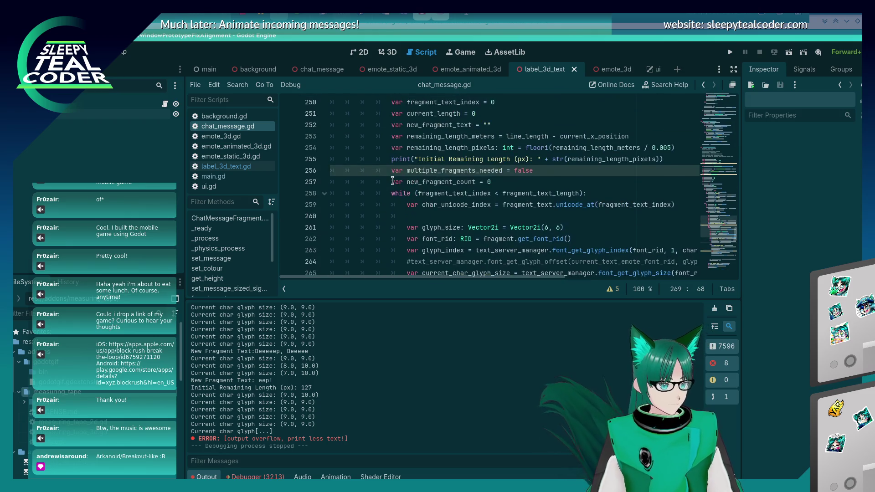
scroll(374, 206, down, 3)
scroll(393, 178, down, 1)
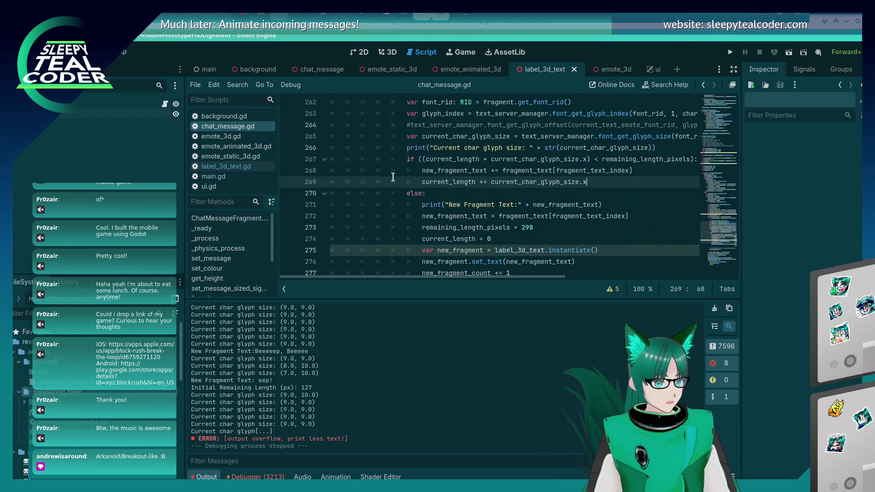
scroll(381, 194, down, 2)
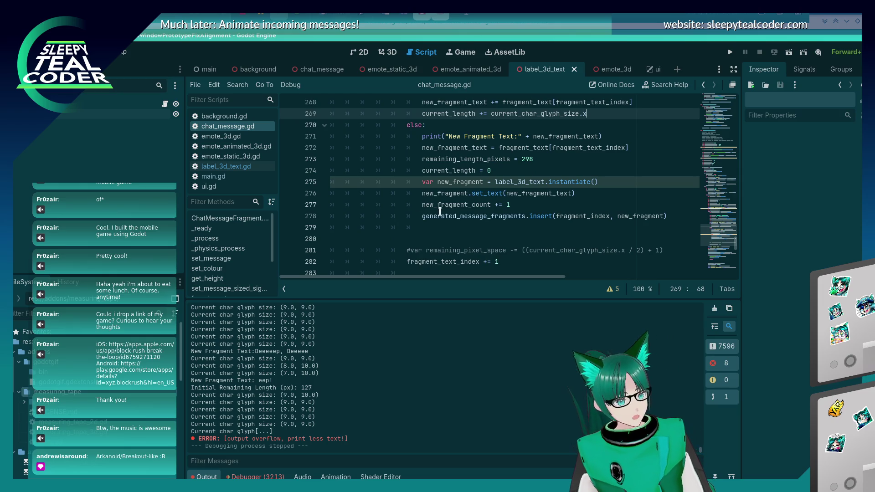
scroll(438, 208, down, 2)
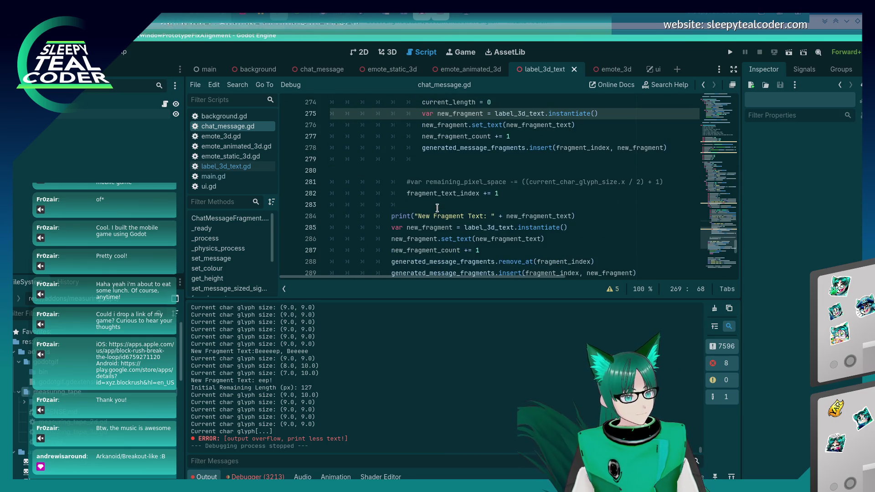
scroll(438, 208, up, 1)
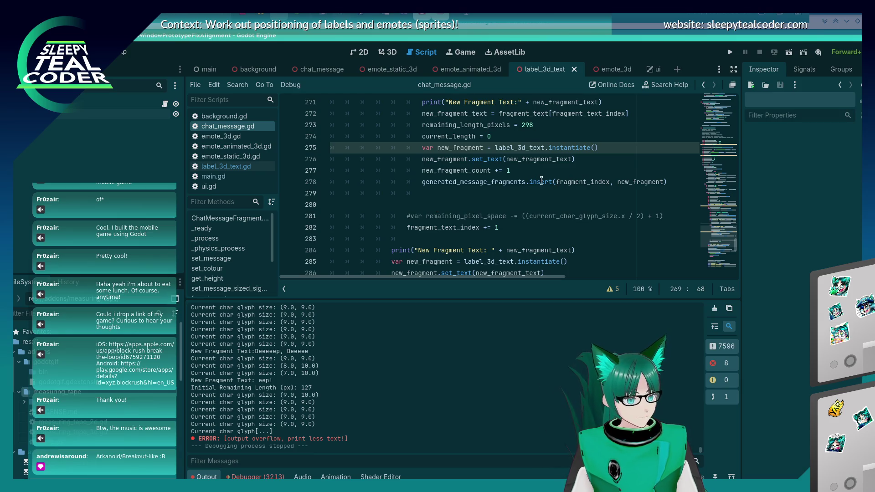
Change the insert index on line 278 to (fragment_index + 1) and save
click(556, 181)
text(()
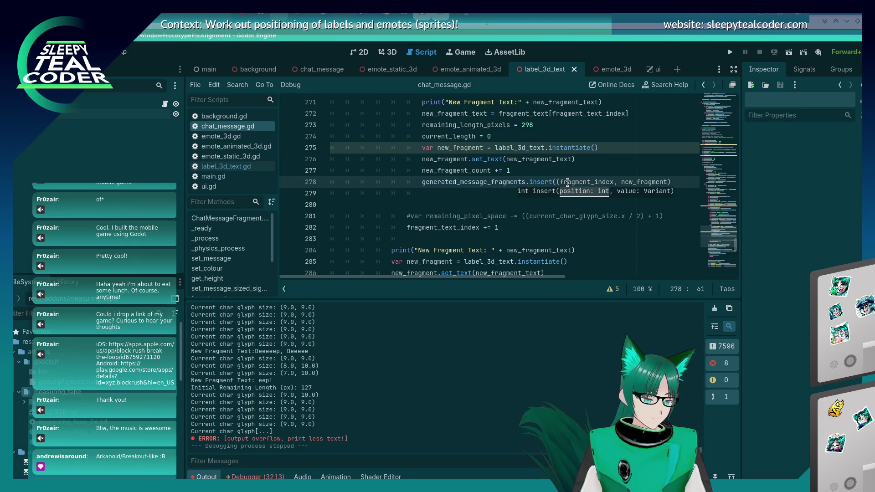
key(Right)
key(Right)
key(Right)
text(+ 1))
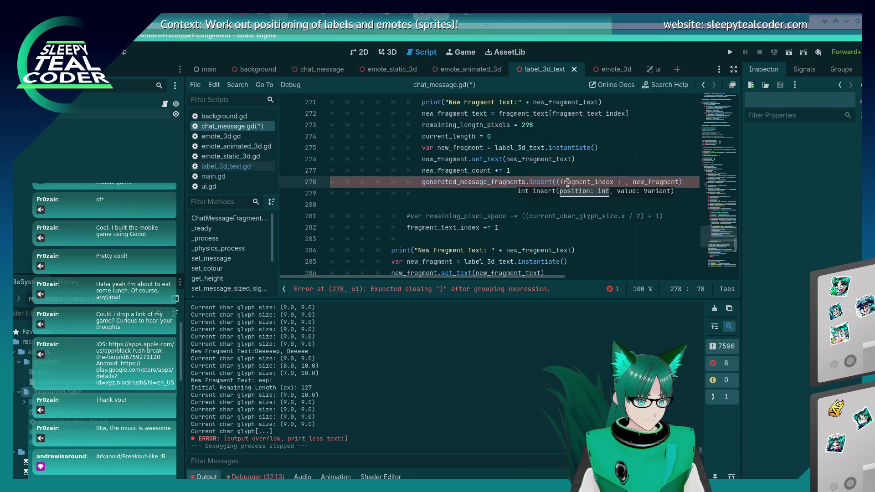
key(ctrl+s)
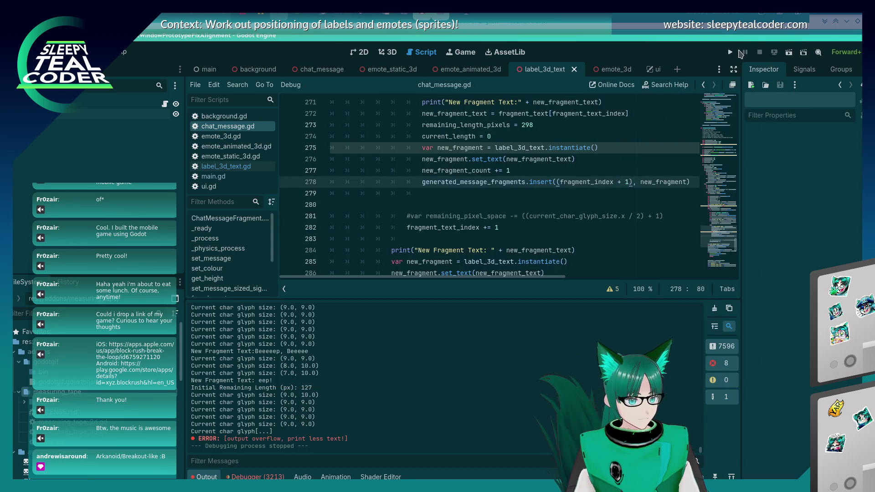
Run the game, add another TestMcTest chat message, then stop the run
click(731, 52)
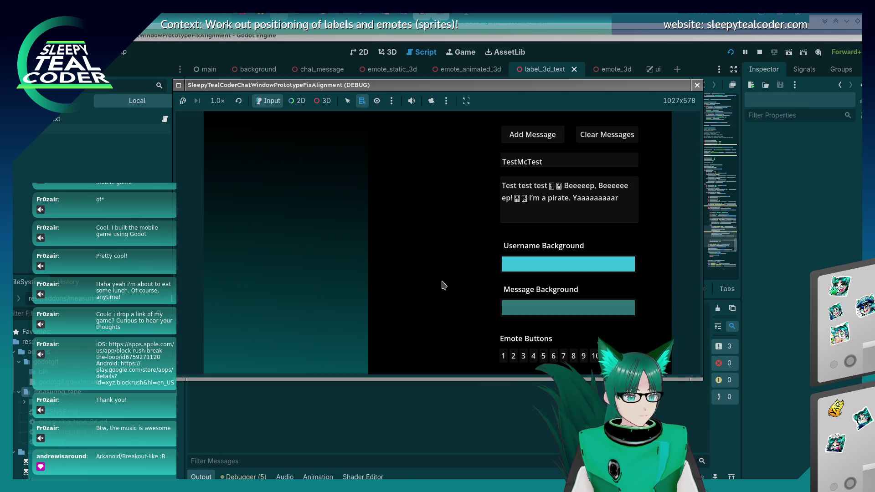
click(531, 135)
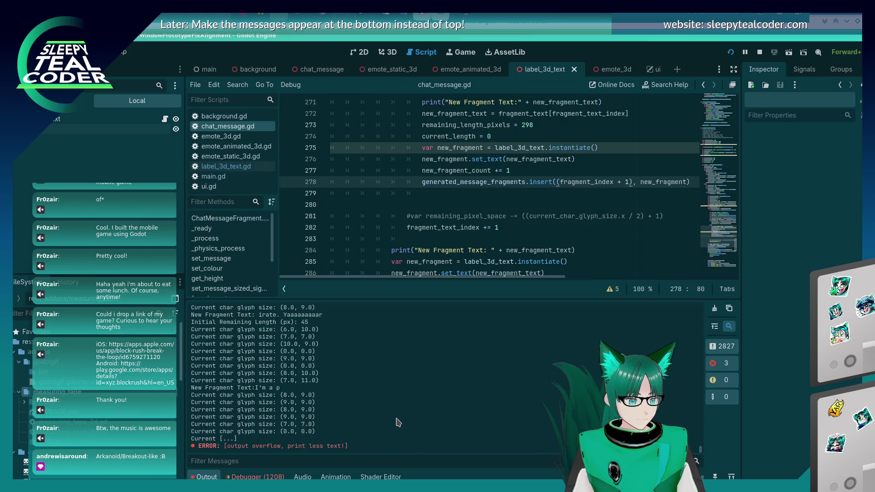
click(398, 427)
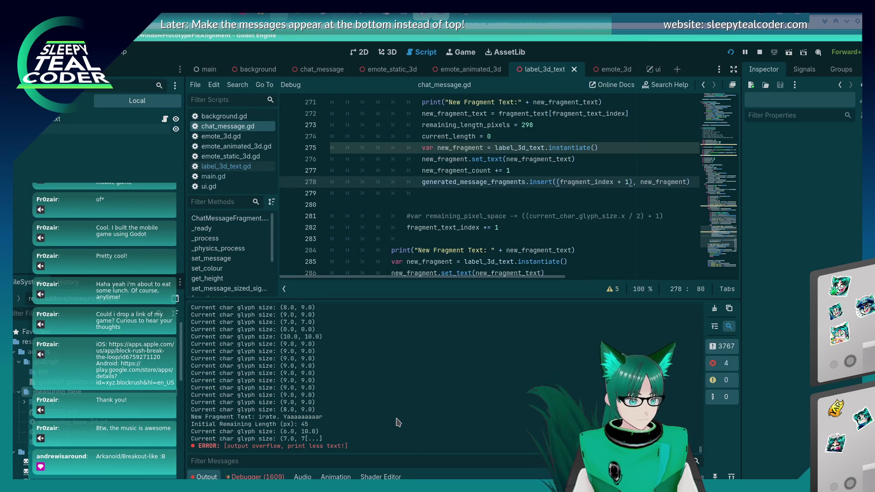
click(501, 205)
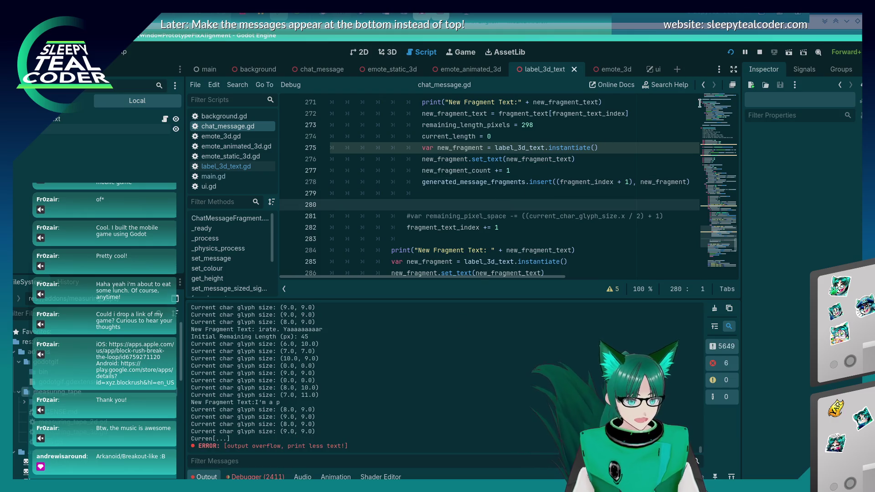
click(759, 52)
Undo the fragment insertion, remove_at and multiple_fragments_needed edits in chat_message.gd
key(ctrl+z)
key(ctrl+z)
key(ctrl+z)
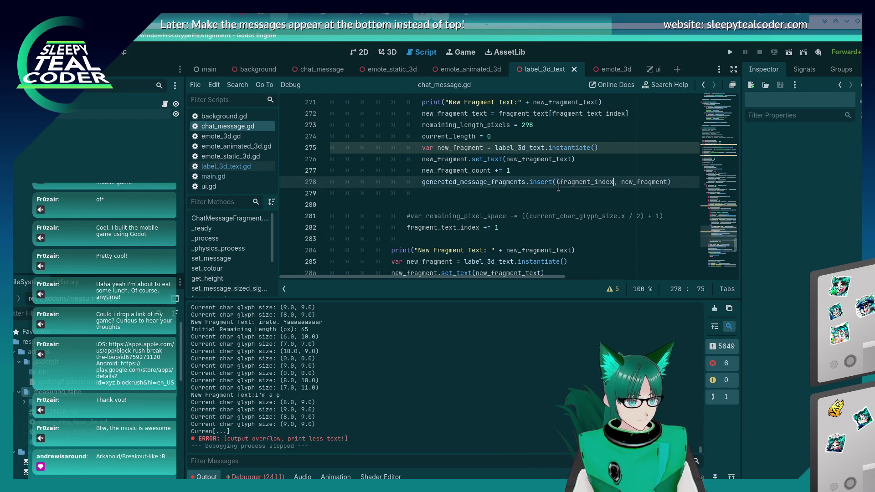
key(ctrl+z)
key(ctrl+z)
key(ctrl+z)
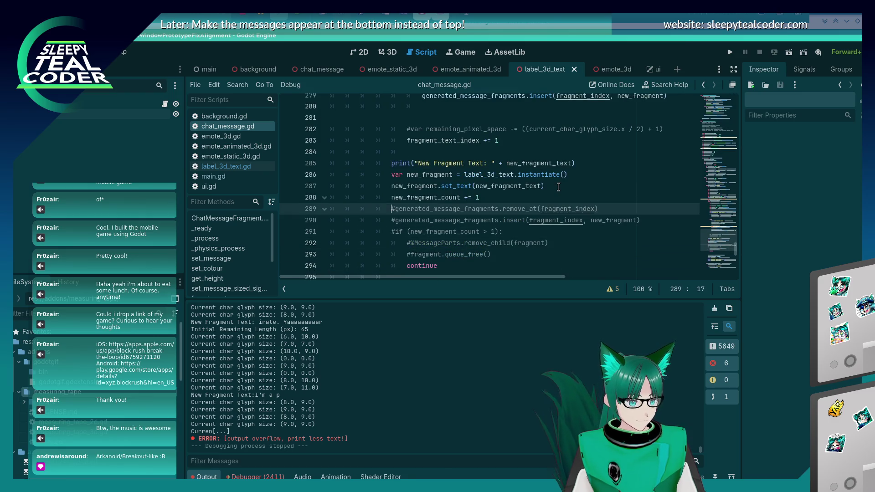
key(ctrl+z)
key(ctrl+z)
key(ctrl+z)
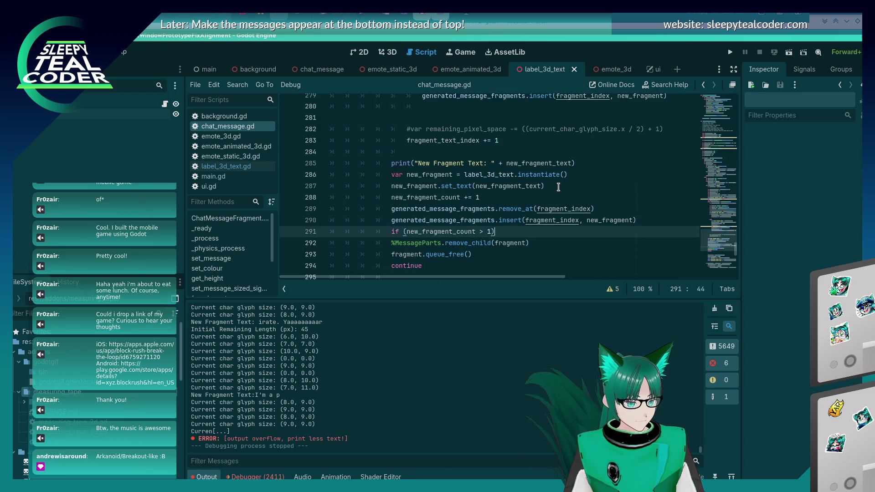
key(ctrl+z)
key(ctrl+z)
key(ctrl+z)
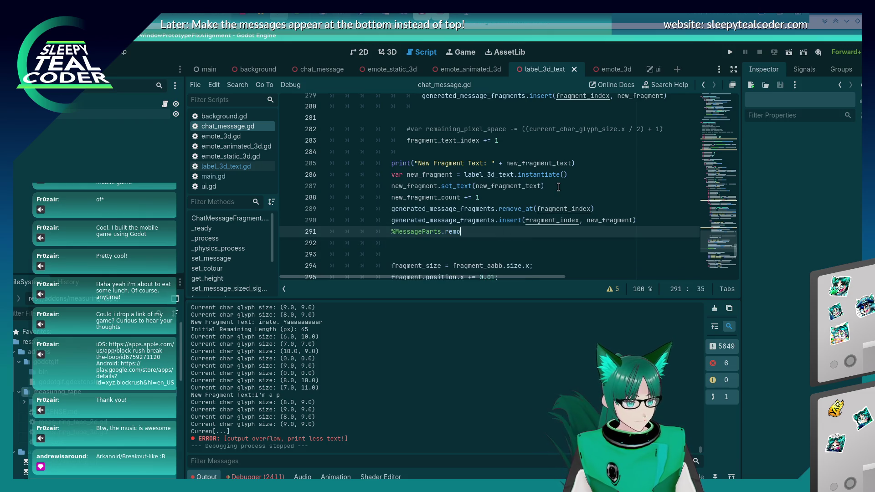
key(ctrl+z)
key(ctrl+z)
key(ctrl+z)
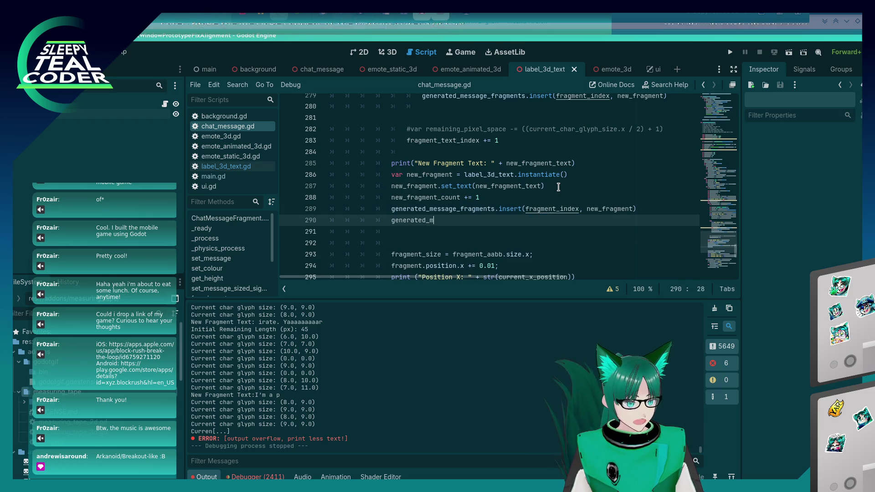
key(ctrl+z)
key(ctrl+z)
key(ctrl+z)
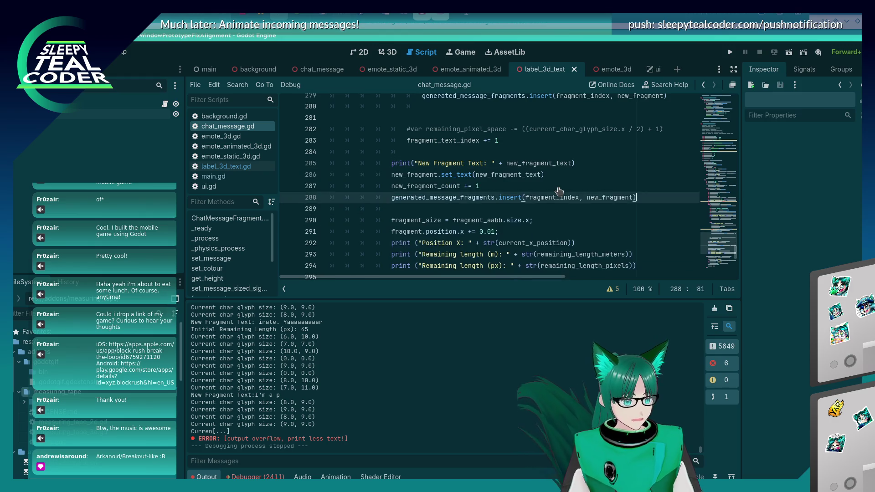
key(ctrl+z)
key(ctrl+z)
key(ctrl+z)
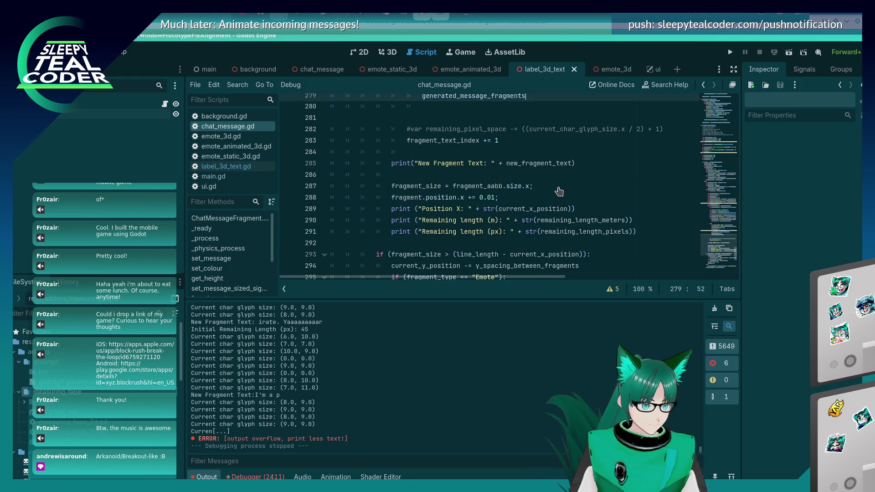
key(ctrl+z)
key(ctrl+z)
key(ctrl+z)
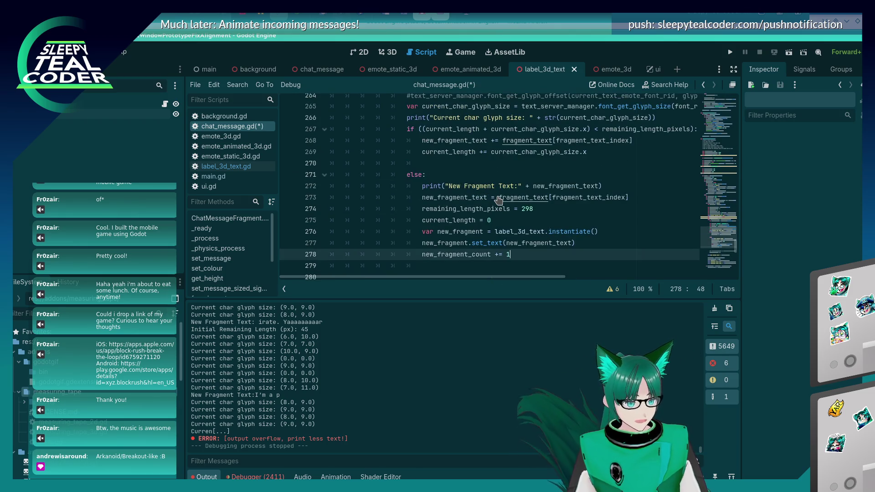
key(ctrl+z)
key(ctrl+z)
key(ctrl+z)
key(ctrl+z)
key(ctrl+z)
key(ctrl+z)
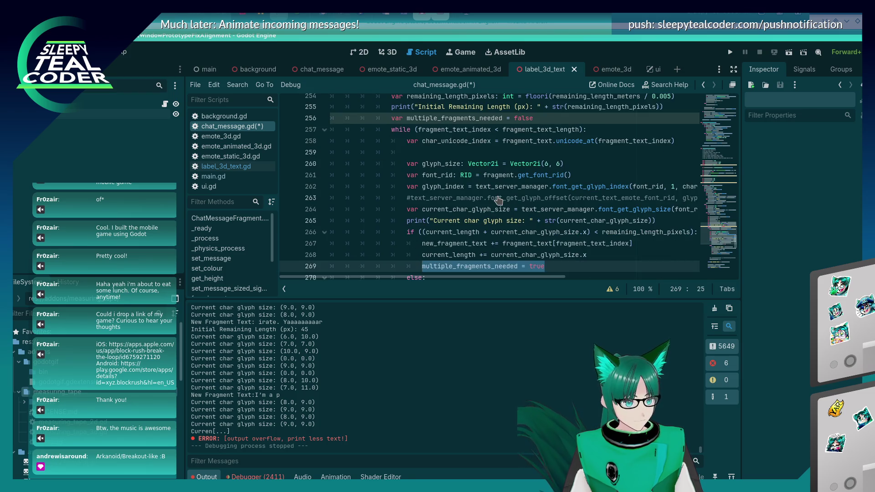
scroll(499, 199, down, 3)
key(ctrl+z)
key(ctrl+z)
key(ctrl+z)
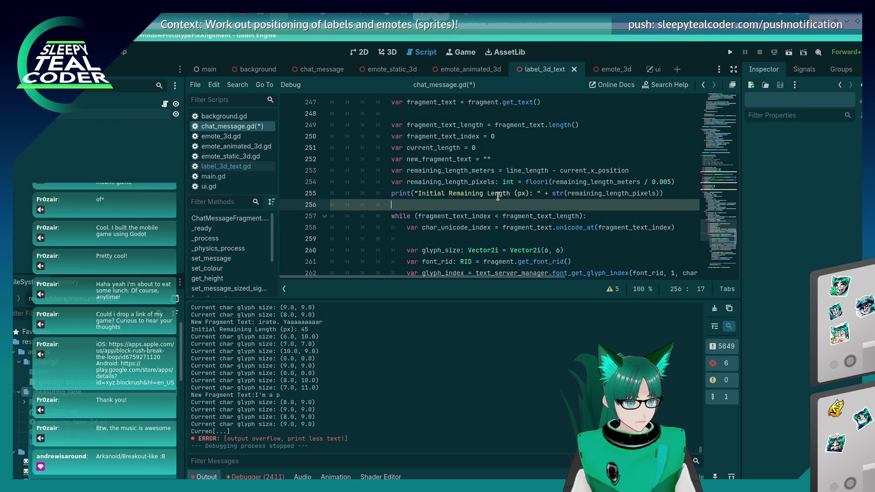
key(ctrl+z)
Save the reverted script, drop the leftover blank line, and run the project
key(ctrl+s)
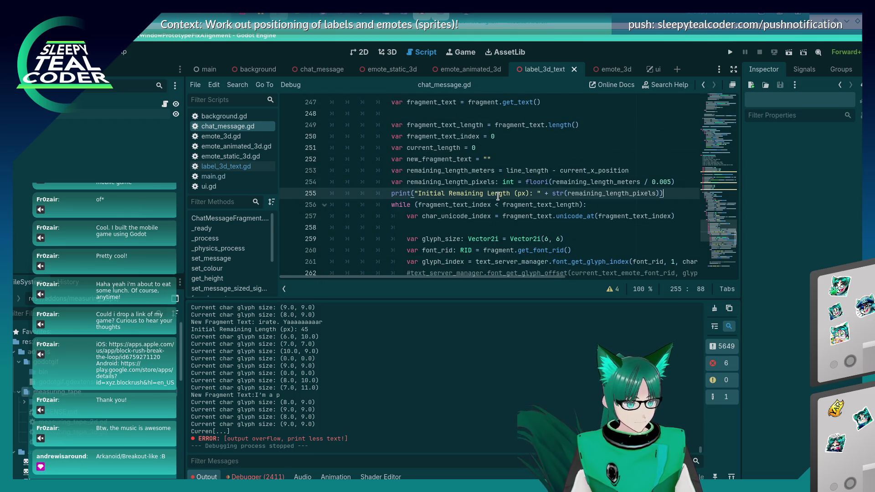
key(Return)
key(ctrl+z)
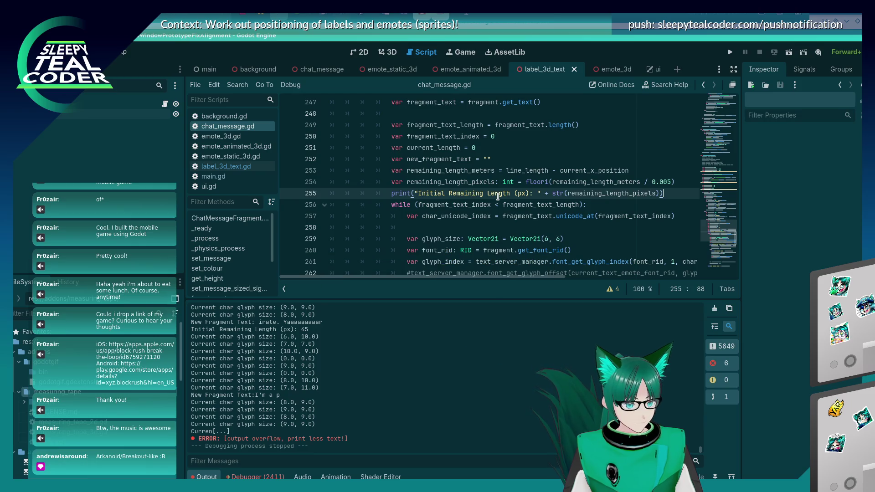
click(732, 53)
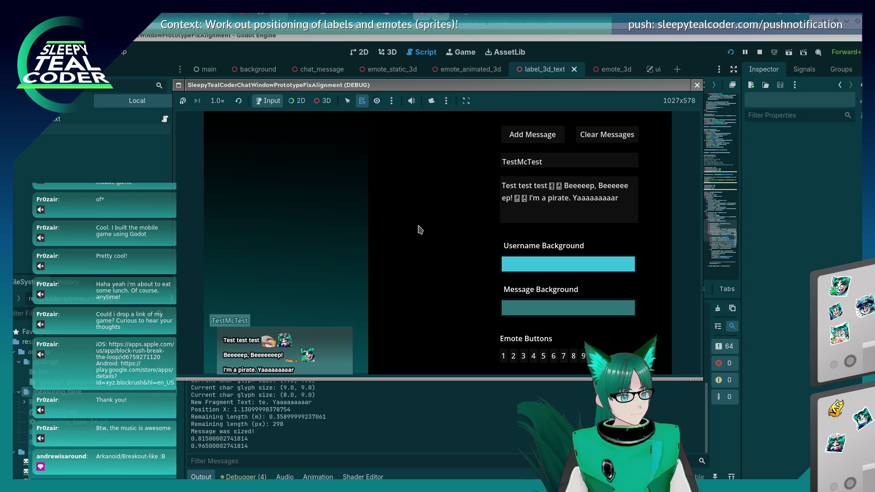
Bring the chat_message.gd script editor back in front of the game and review the code
click(389, 428)
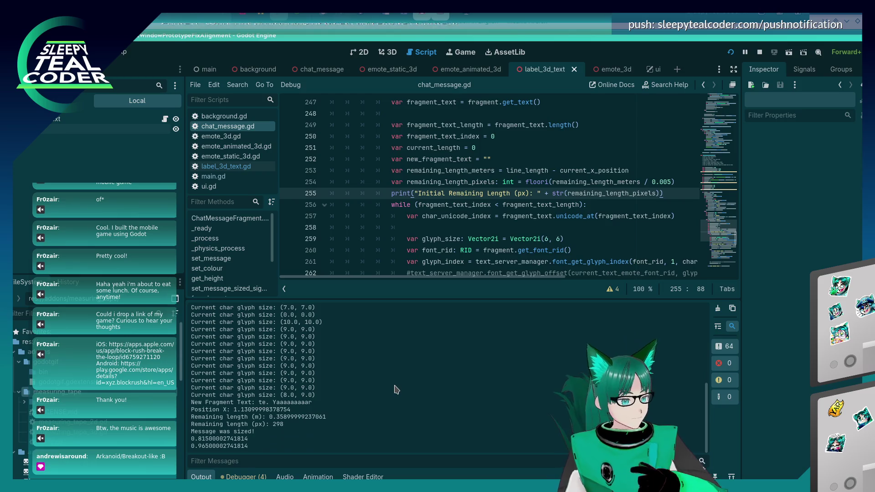
scroll(500, 205, down, 8)
scroll(500, 205, up, 7)
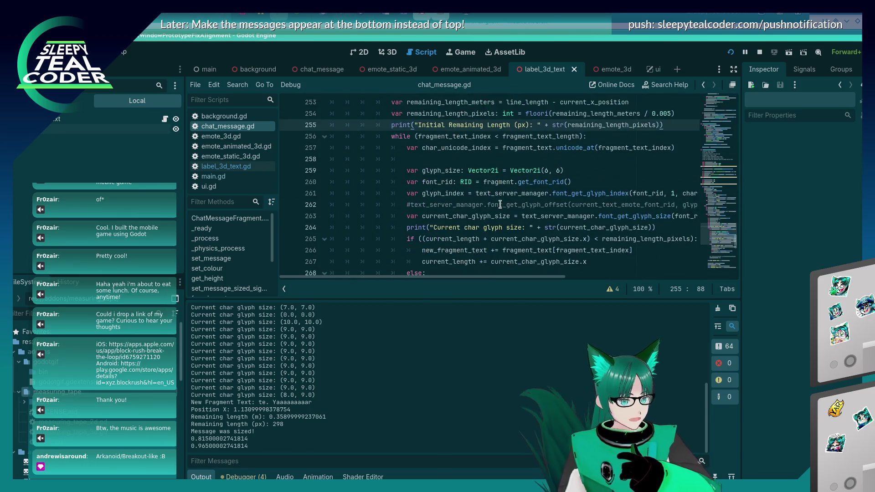
scroll(500, 205, up, 5)
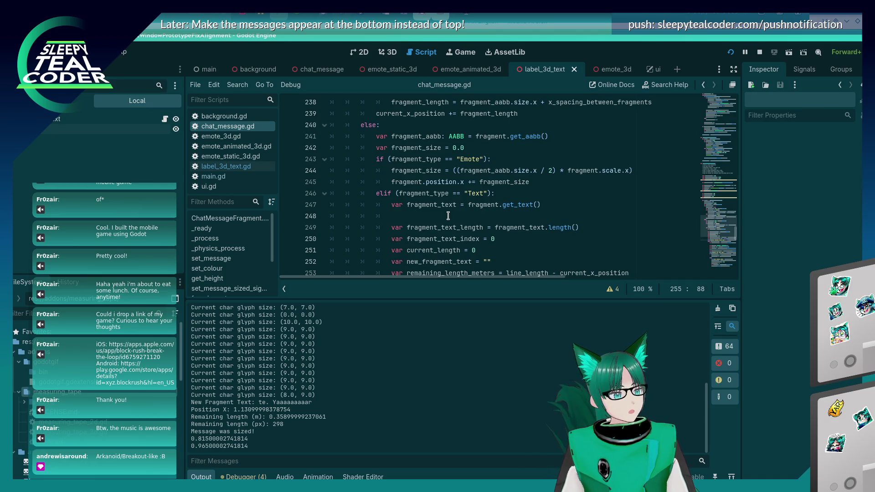
scroll(446, 217, down, 4)
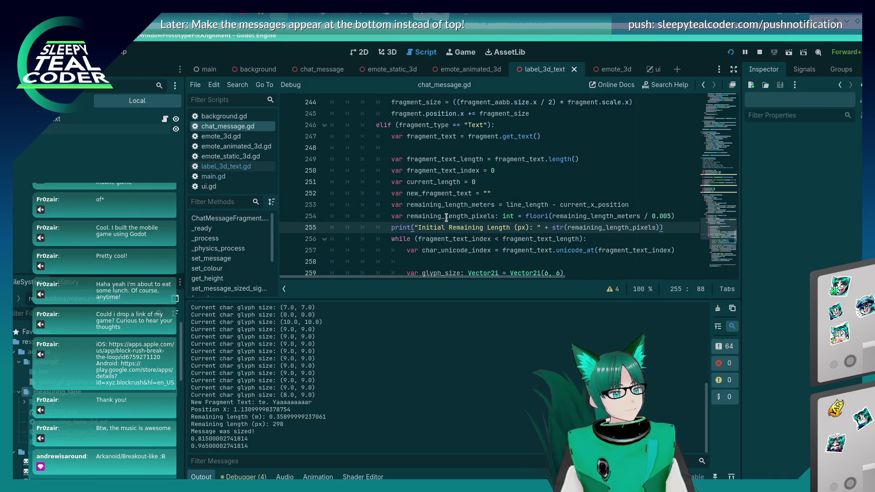
scroll(446, 218, up, 6)
scroll(446, 218, up, 3)
scroll(445, 223, down, 3)
scroll(441, 232, up, 3)
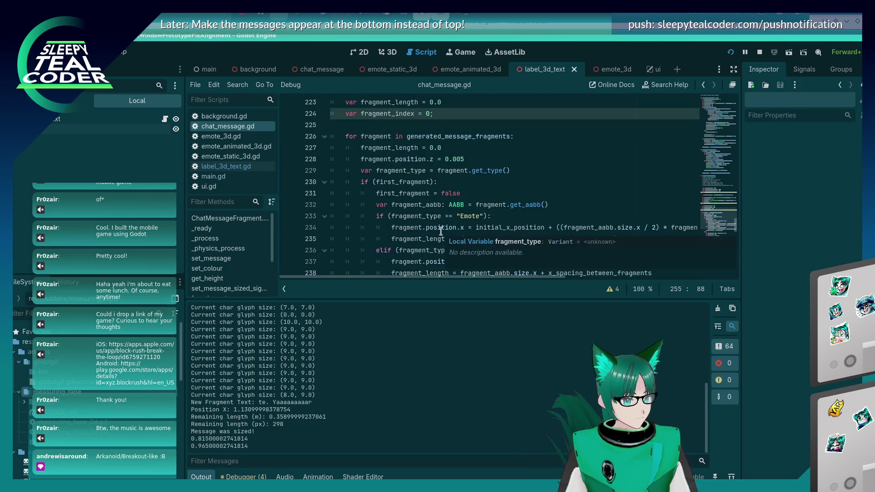
scroll(437, 237, down, 8)
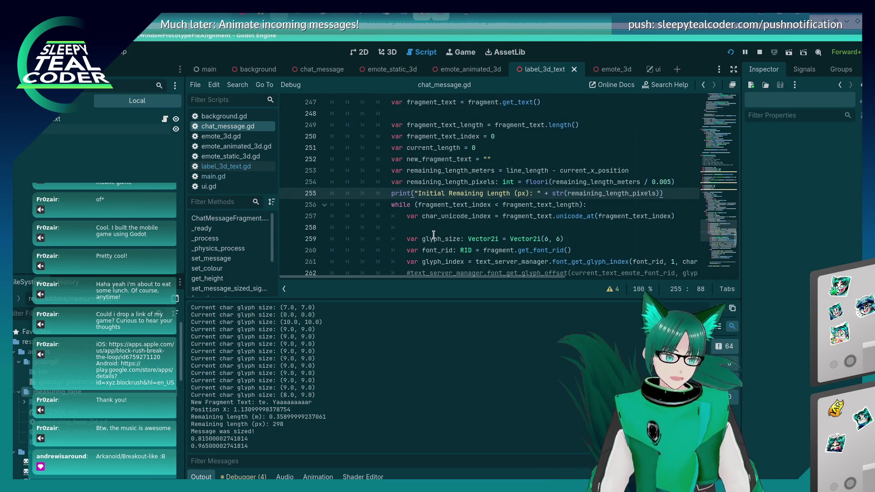
Start a new '#' comment line below line 255's Initial Remaining Length print
click(665, 195)
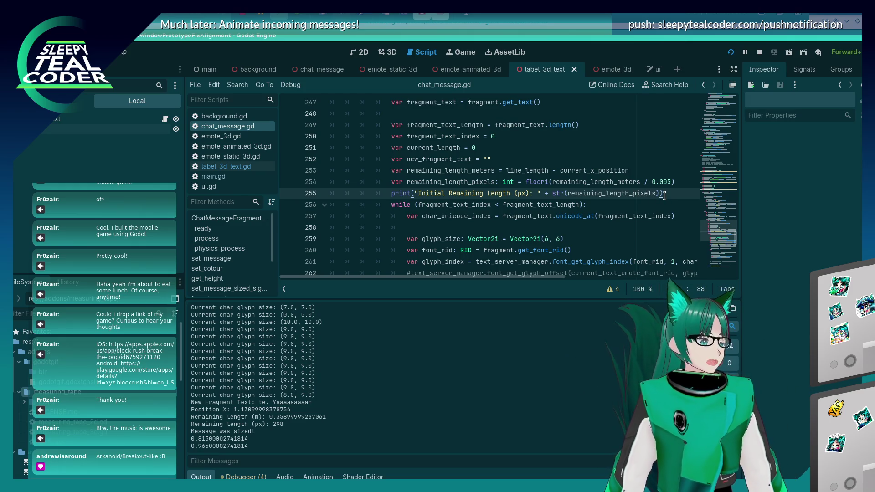
key(Return)
text(#)
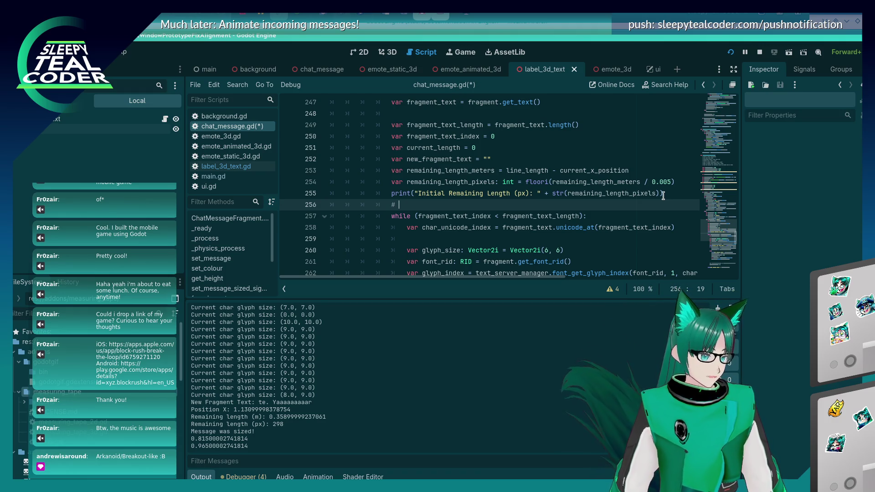
Write the comment 'TODO: Add array for adding new text fragments based on the splitting. somehow.' and save
scroll(614, 199, down, 2)
text(TODO:)
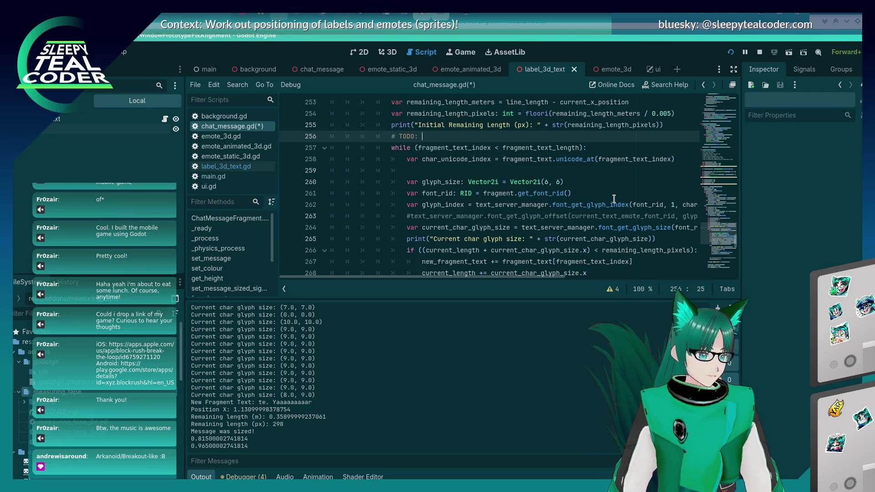
text(Add)
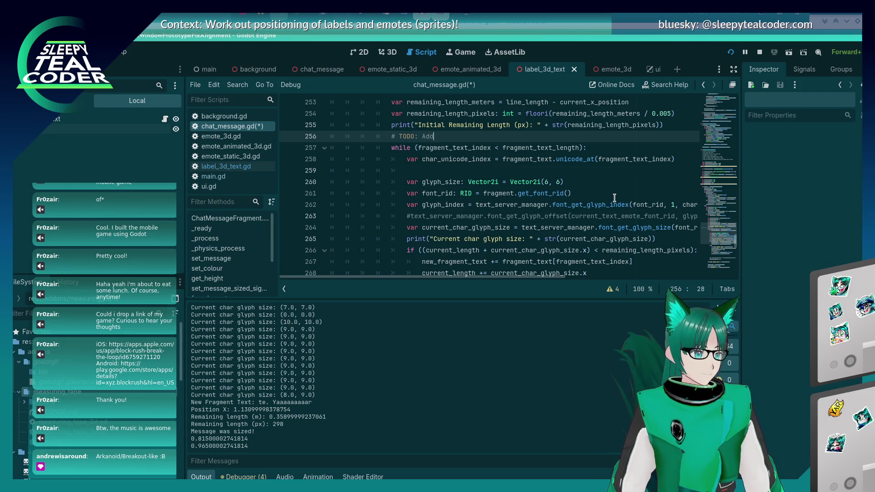
text( array for ad)
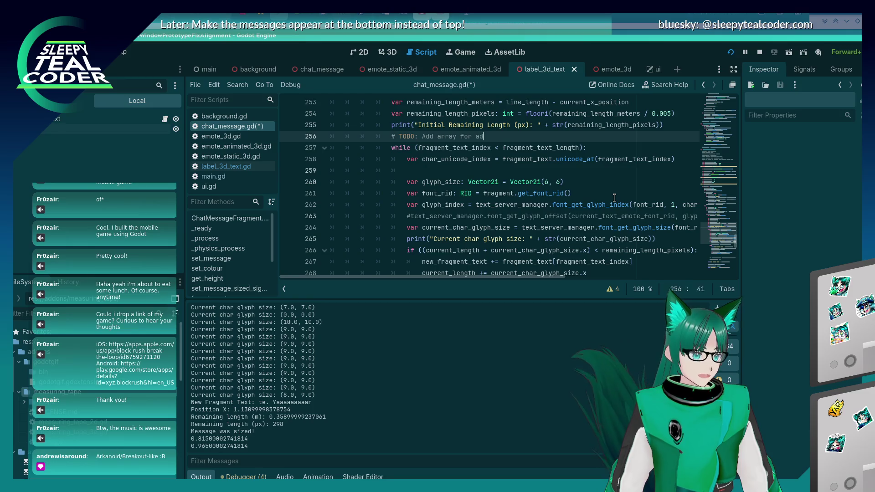
text(ding new text fra)
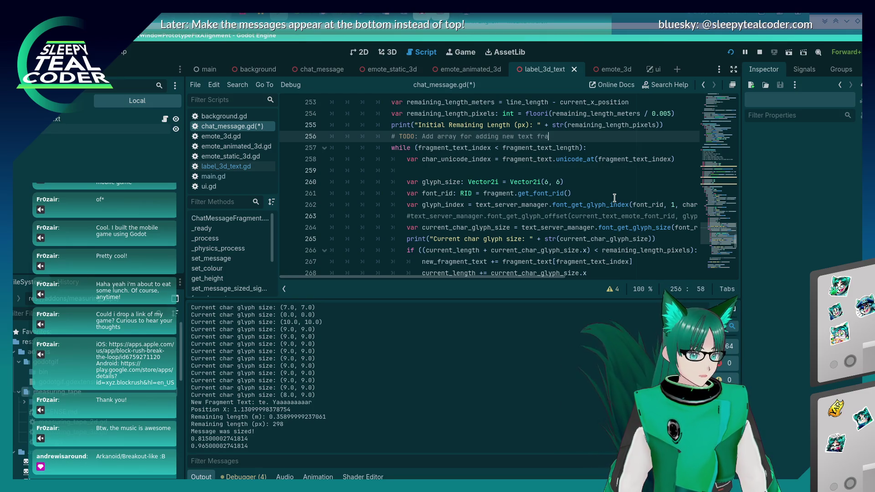
text(gments based on the splitting!)
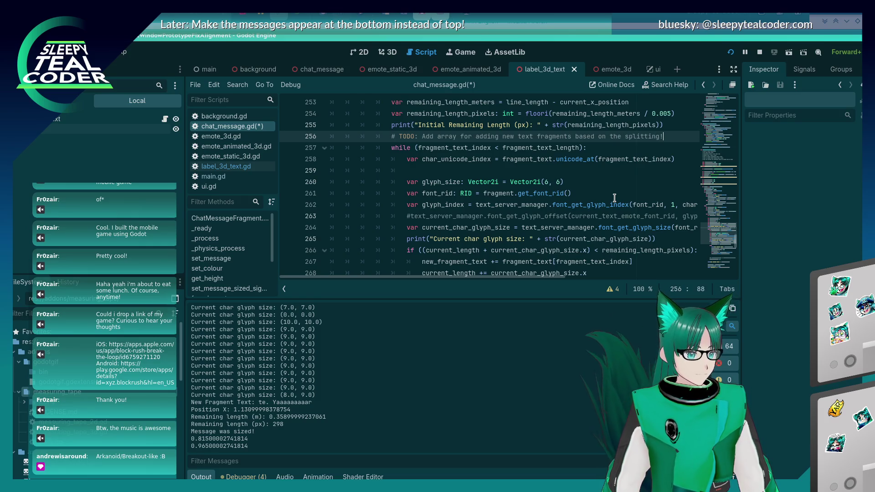
key(Return)
text(#)
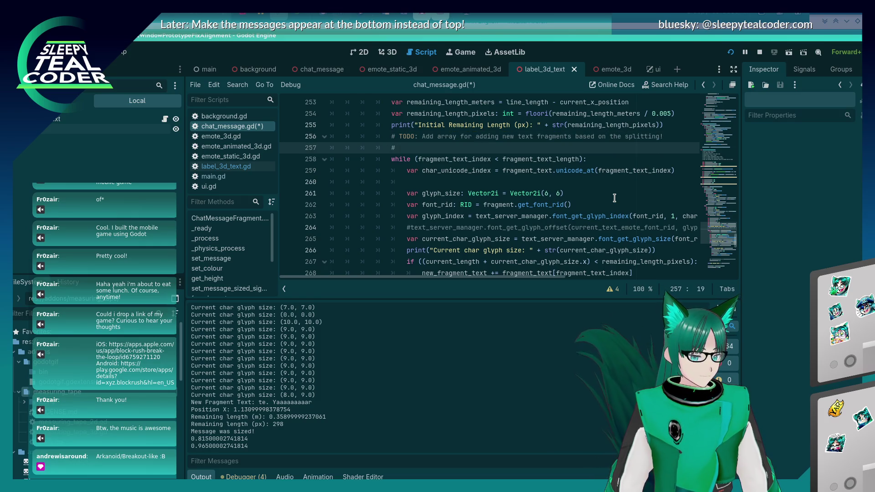
key(BackSpace)
key(BackSpace)
key(BackSpace)
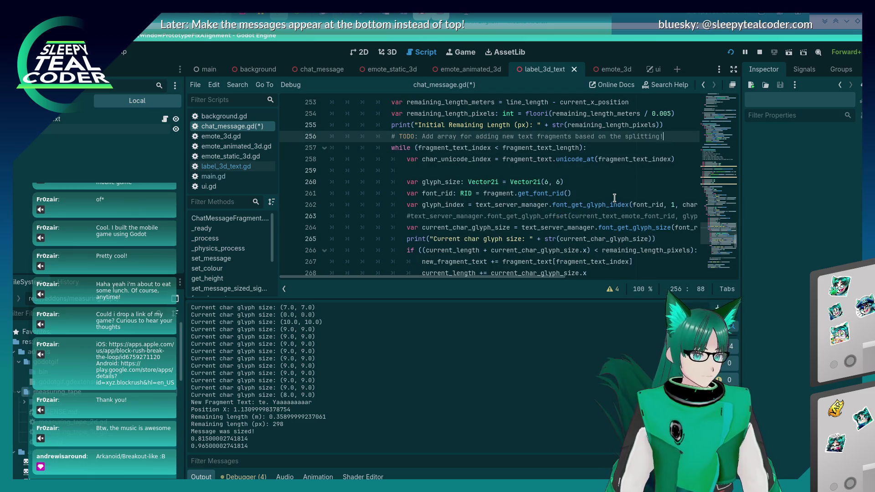
text(. somehow.)
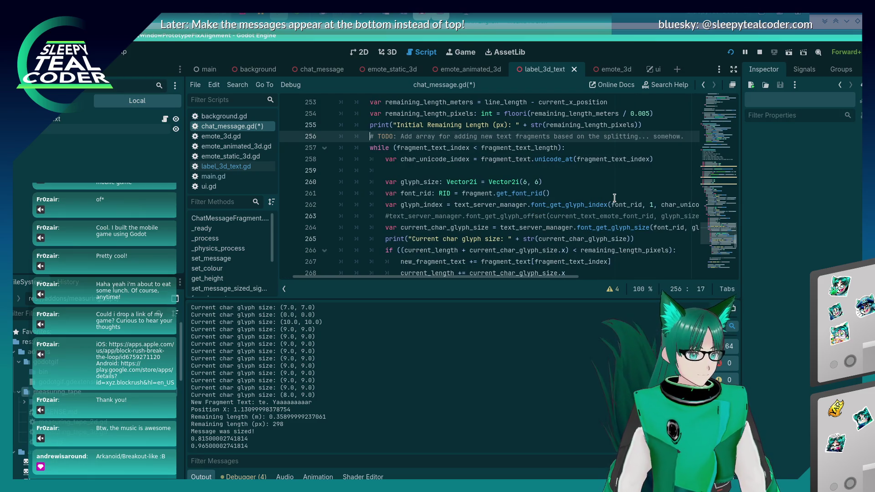
key(ctrl+s)
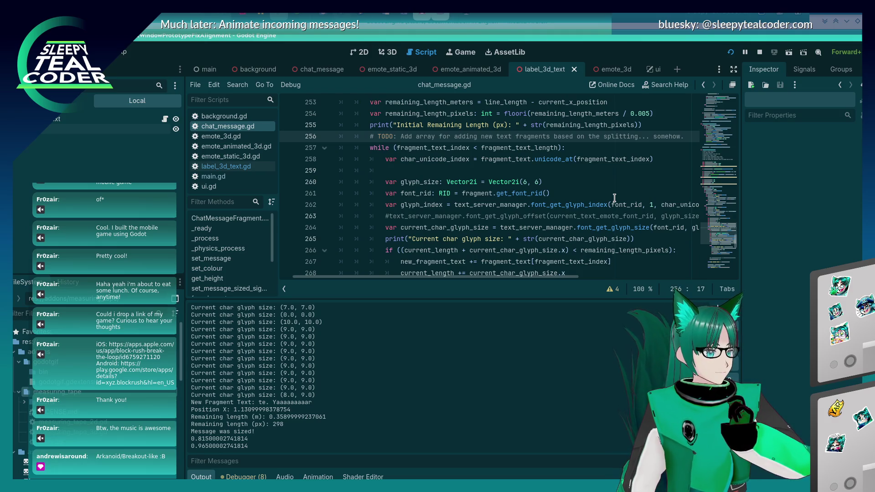
Box the TODO comment with full rows of # above and below, then save the script
key(Return)
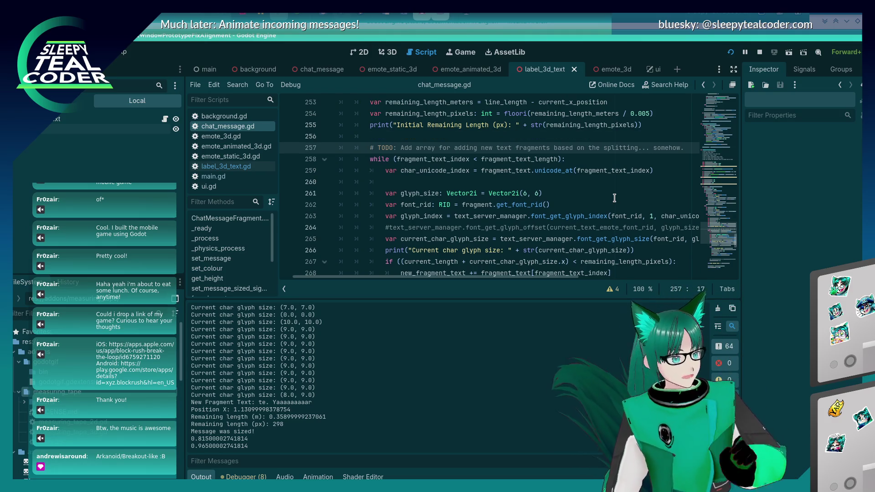
key(Up)
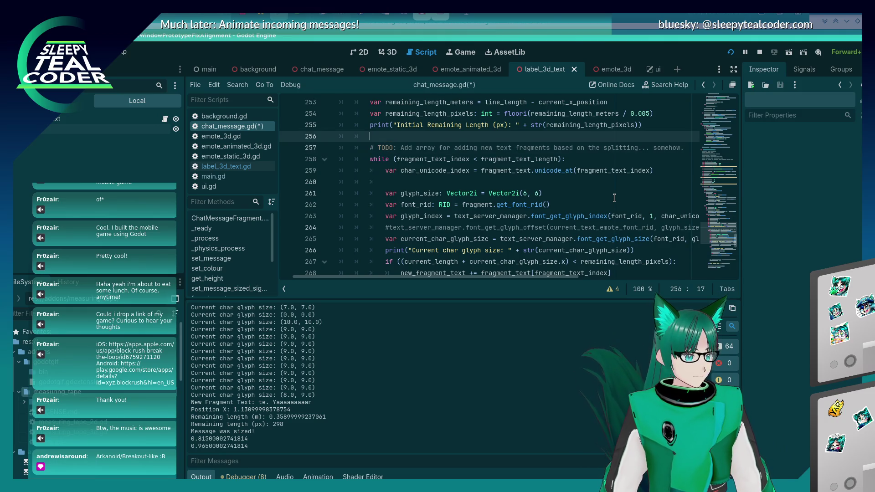
key(Return)
text(####################################################)
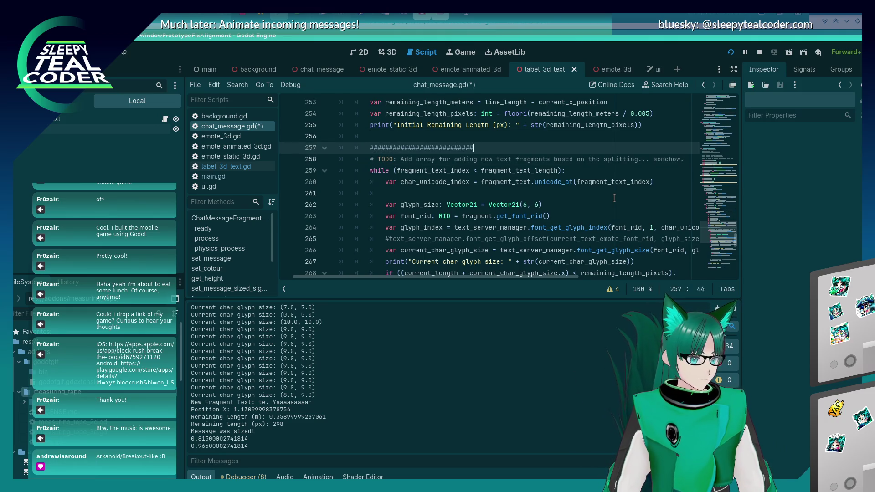
text(################################)
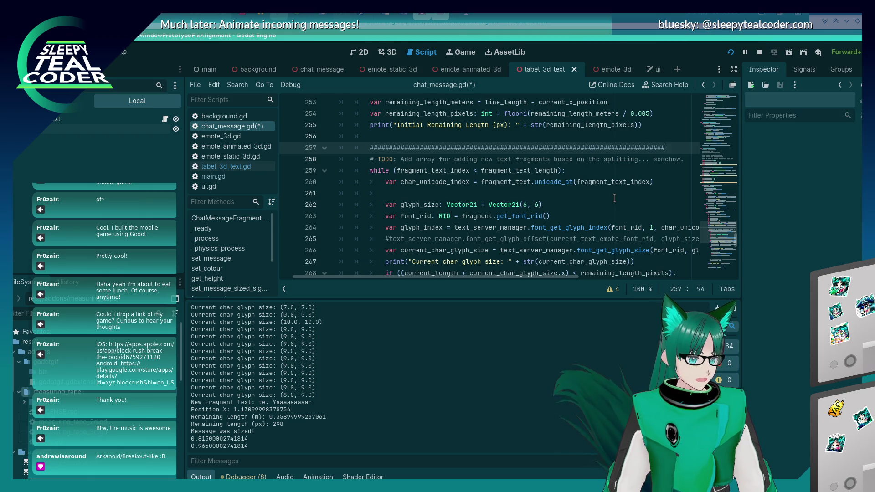
key(Down)
text(#)
key(Return)
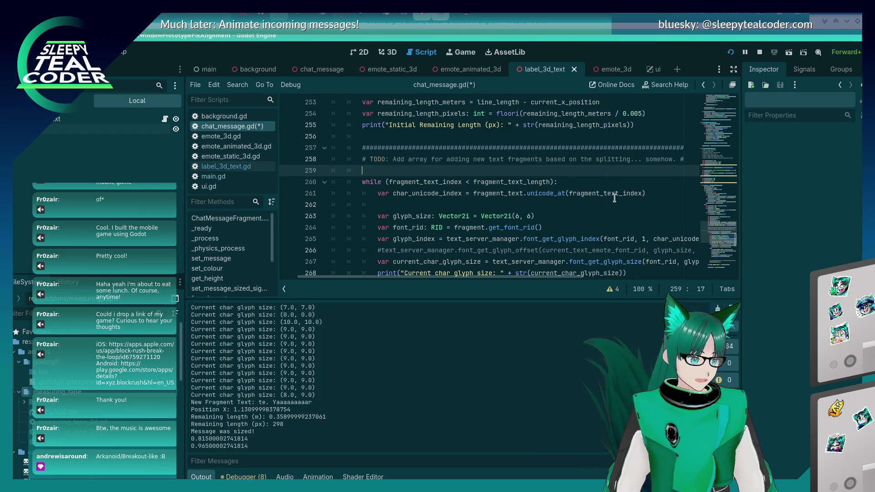
text(############################################################)
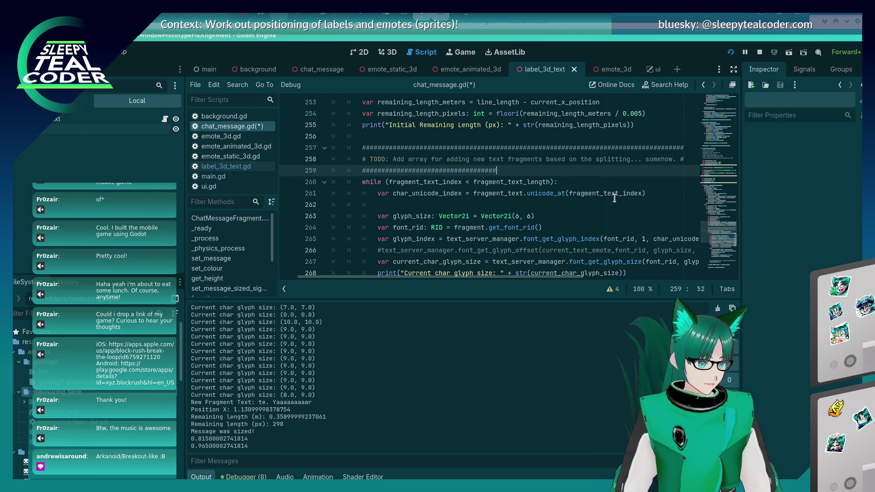
text(########################)
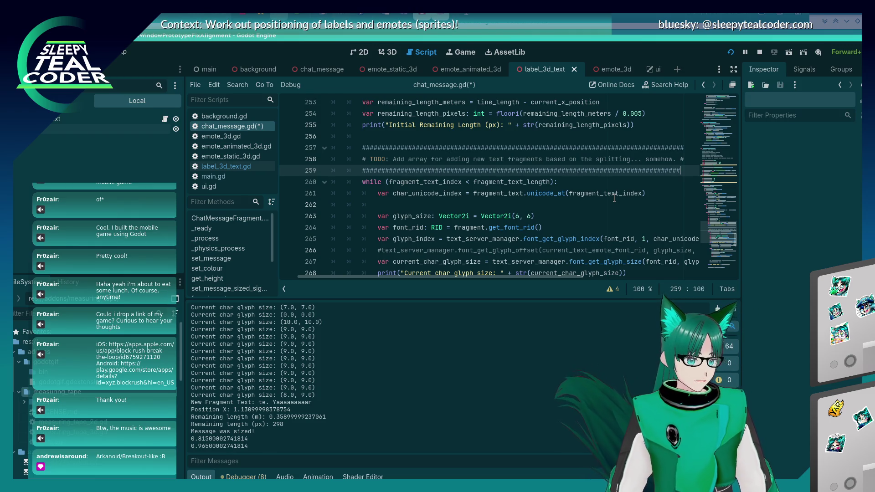
key(ctrl+s)
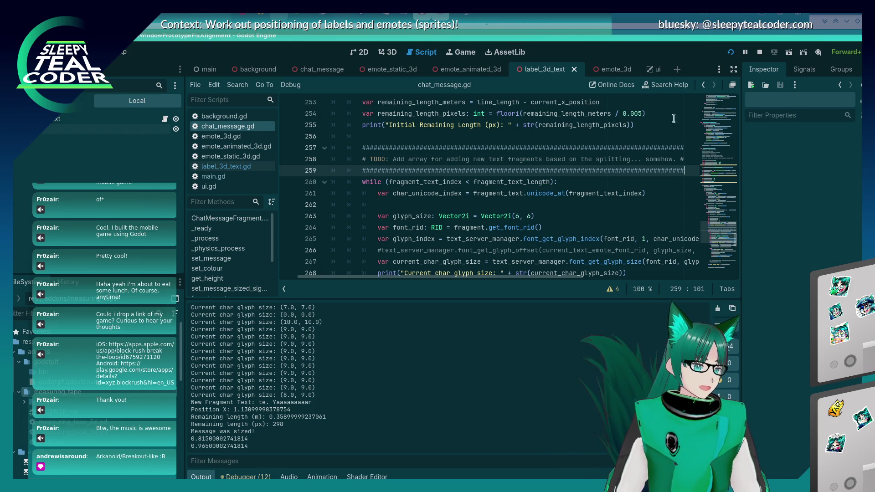
Switch to the Godot TextServer docs, then to the desktop with the web-server tools
click(599, 21)
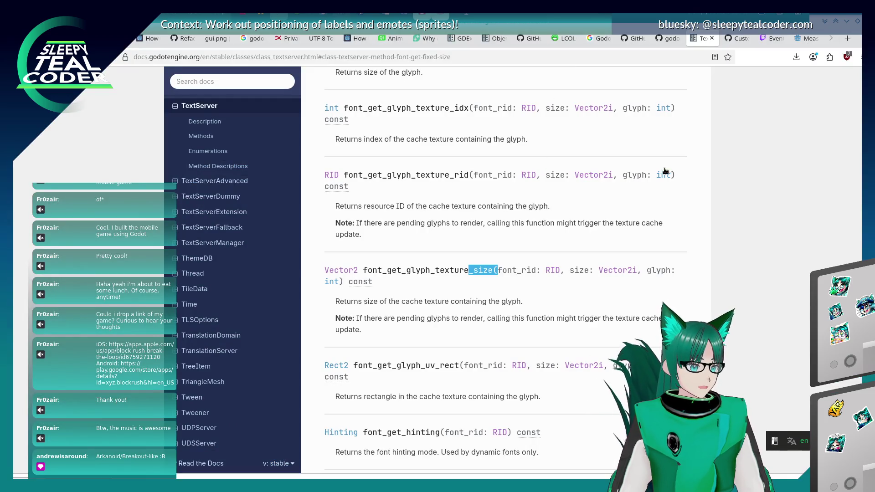
key(alt+Tab)
key(Escape)
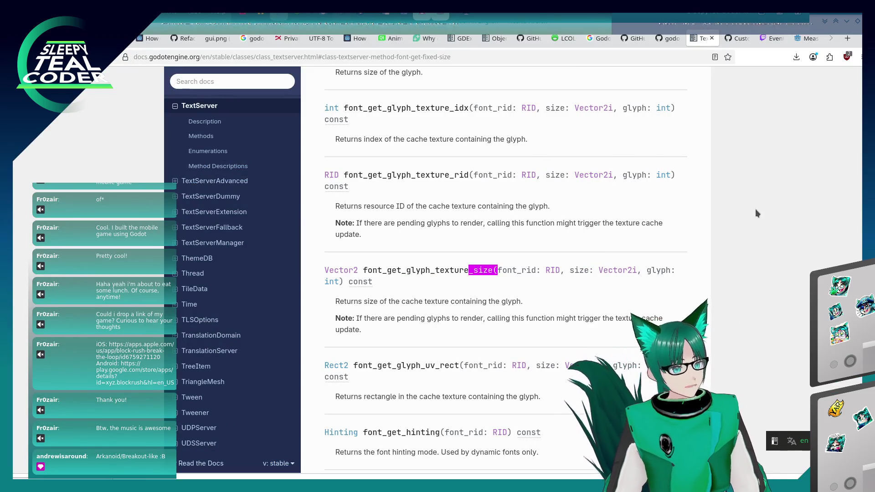
key(ctrl+F1)
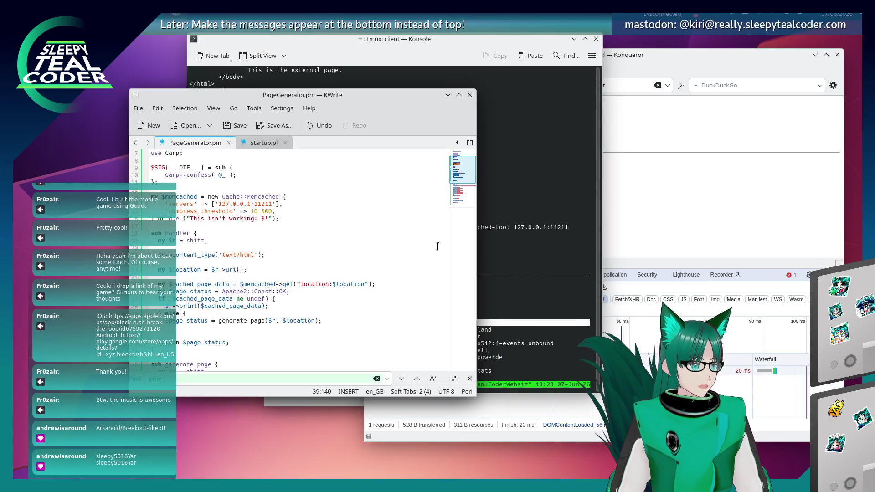
click(540, 199)
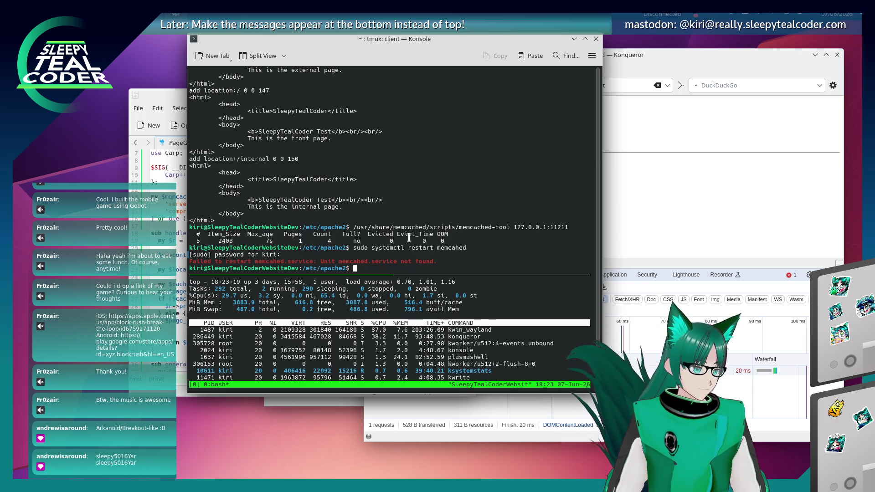
click(715, 201)
drag(562, 85, 642, 96)
key(BackSpace)
key(BackSpace)
key(Return)
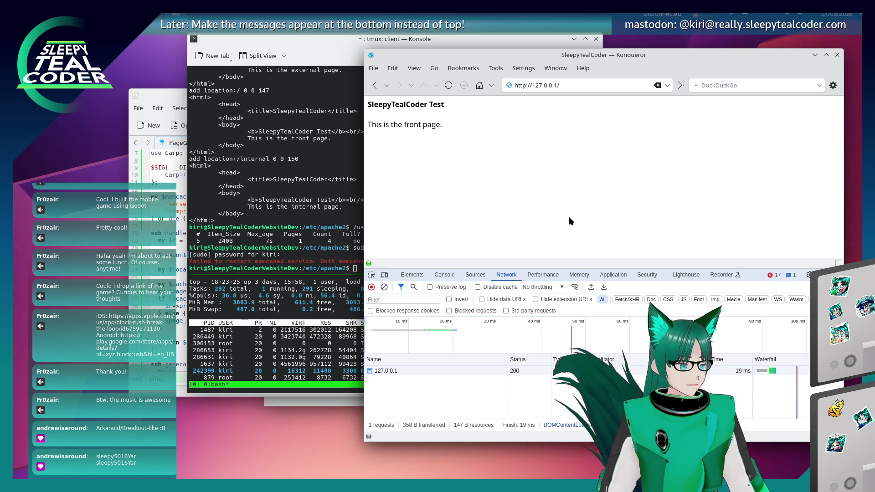
Load the local site's /internal page, then its /external page
click(573, 85)
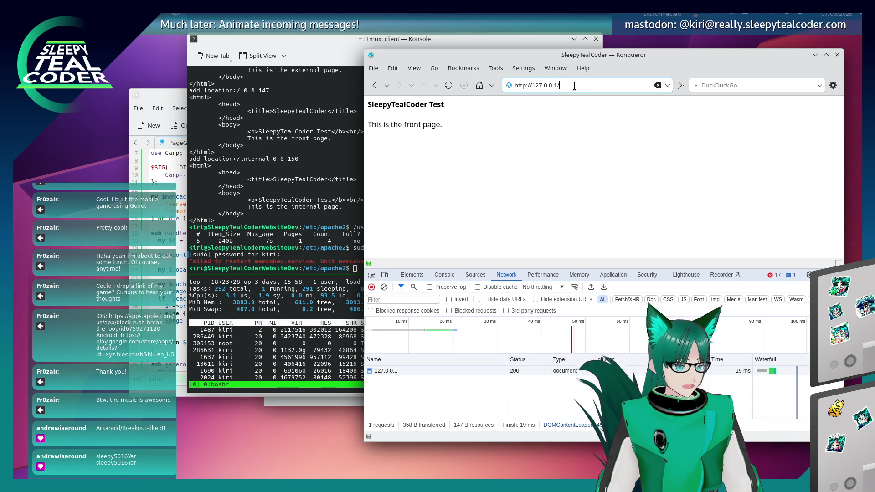
text(internal)
key(Return)
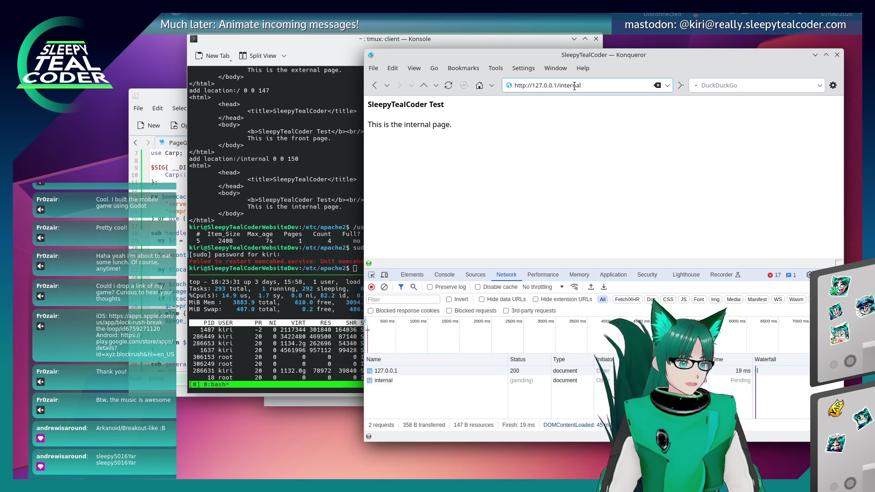
double_click(574, 86)
text(ex)
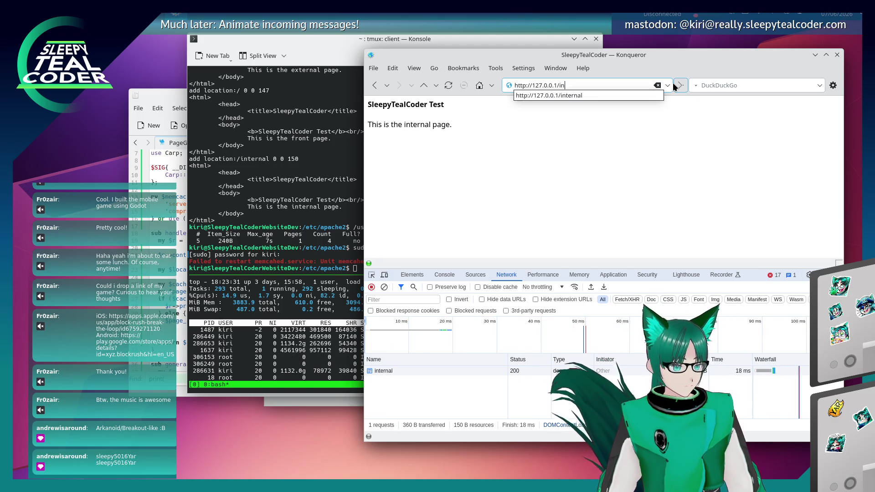
text(ternal)
click(680, 86)
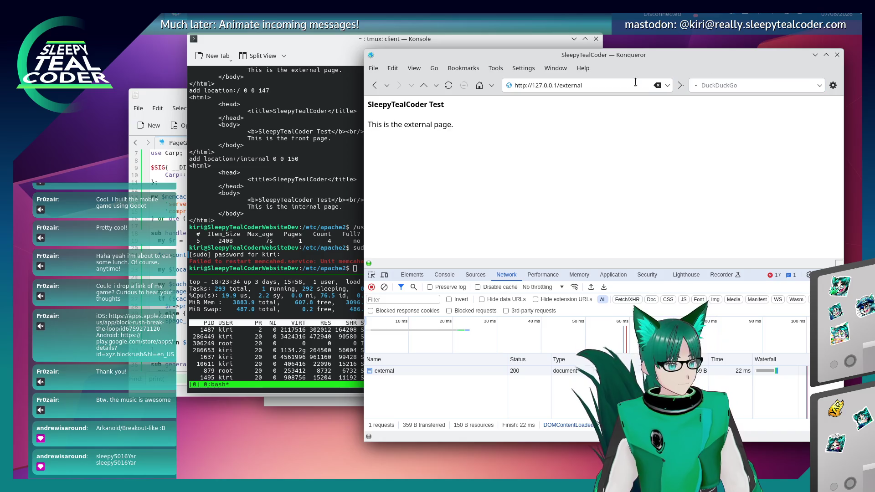
Load the /sideways page, correcting the 'sideway' typo, and return to PageGenerator.pm
double_click(566, 87)
text(sideway)
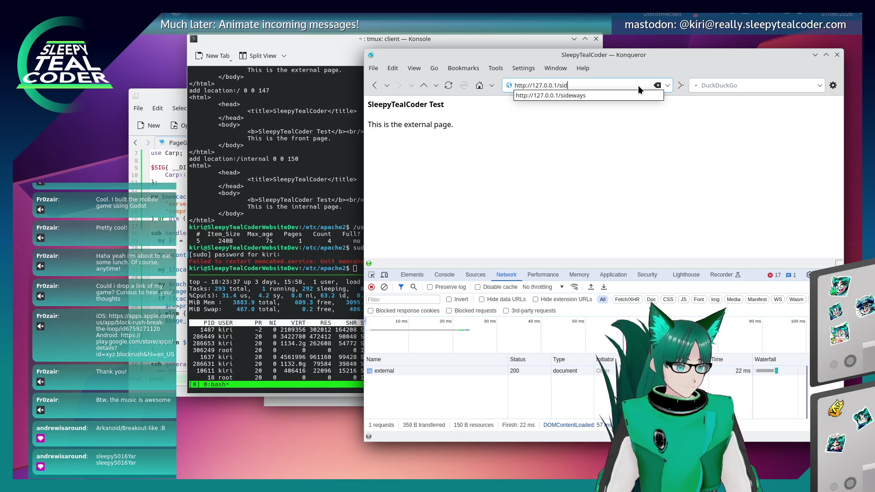
key(Return)
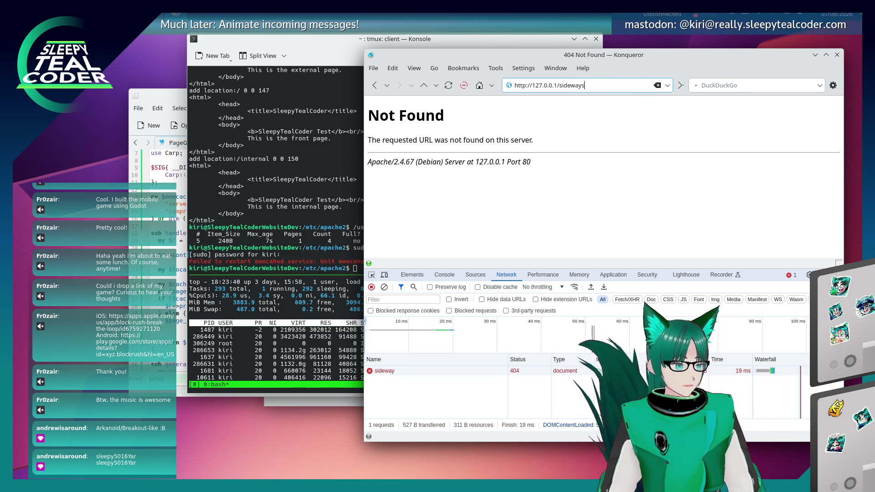
text(s)
key(Return)
key(alt+Tab)
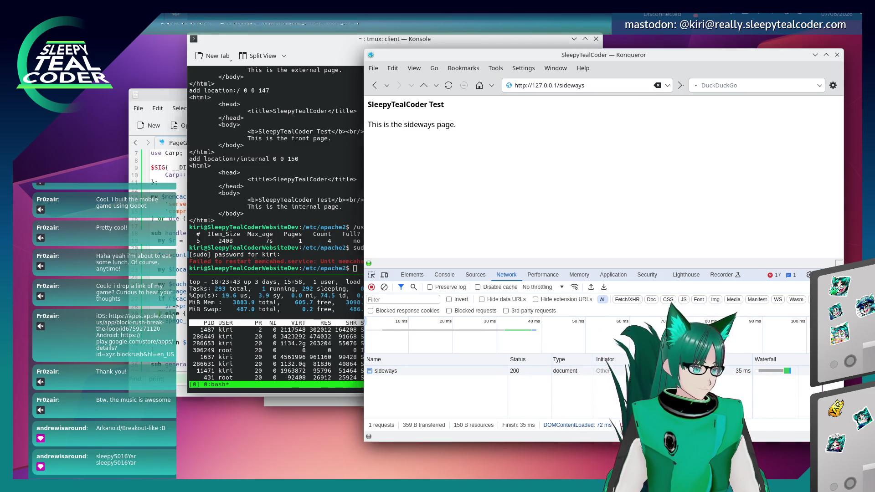
scroll(270, 286, up, 2)
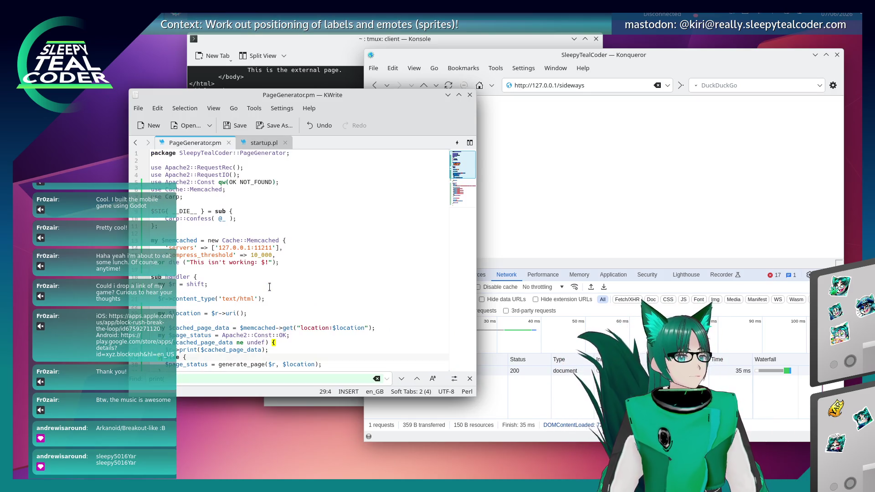
Scroll through PageGenerator.pm's page-generation code, then bring Konqueror's sideways page back to front
scroll(267, 284, down, 8)
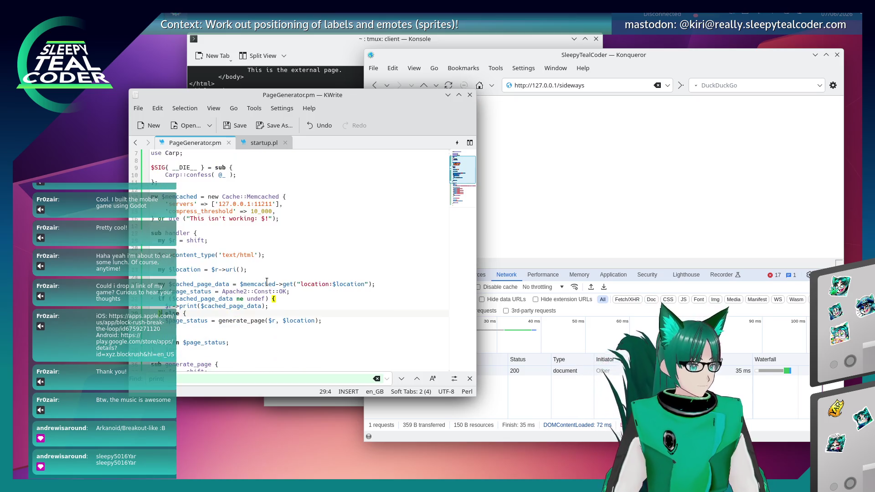
scroll(266, 283, down, 3)
scroll(266, 283, up, 11)
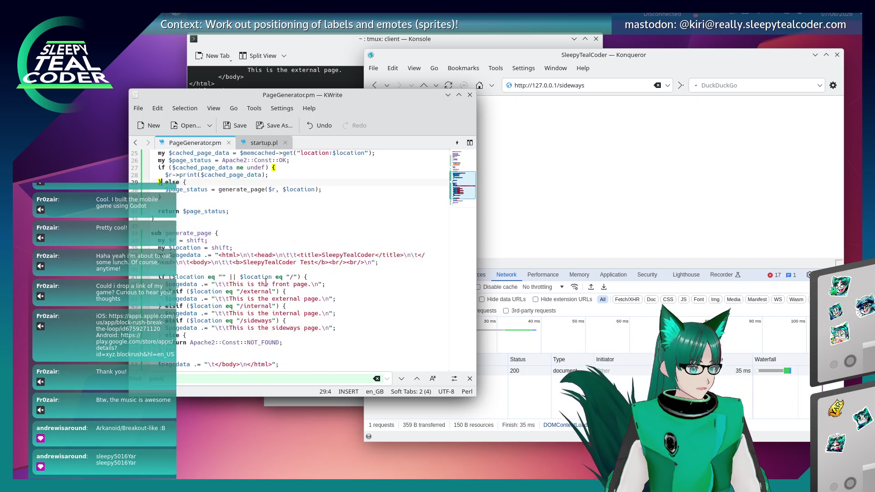
scroll(266, 283, down, 11)
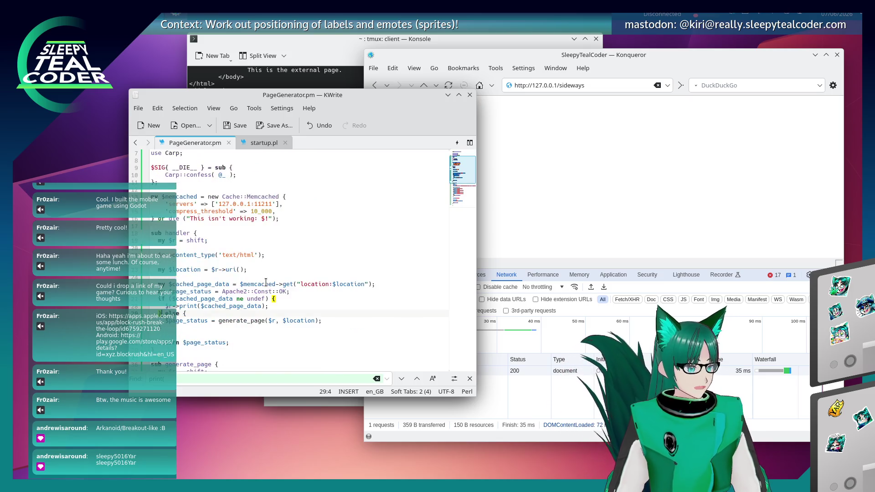
click(636, 193)
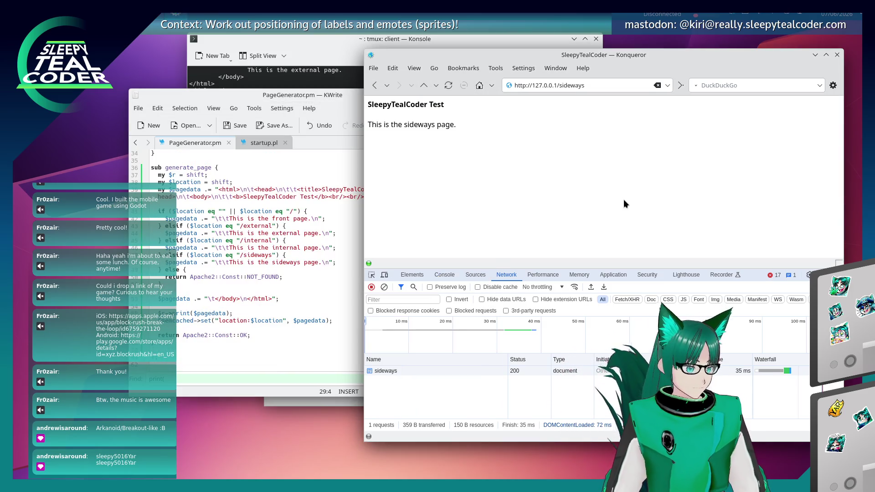